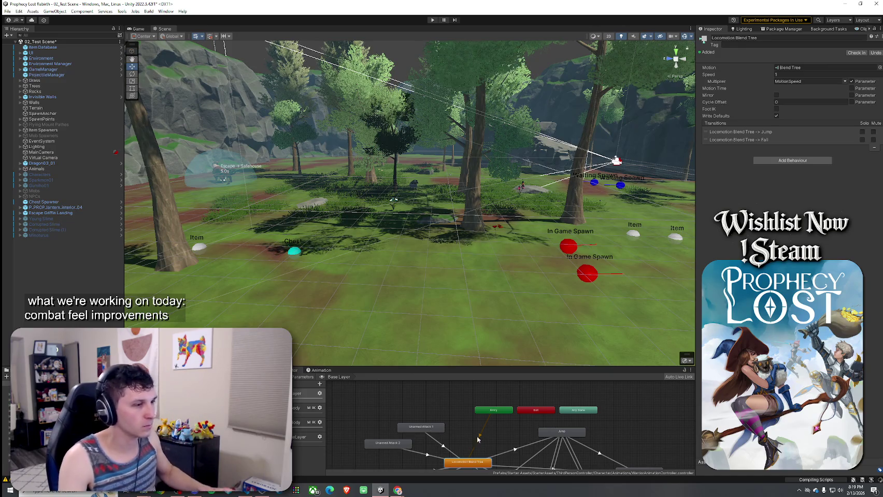
- Select the Unarmed Attack 1 state in the Animator graph and enlarge the Project panel above it
scroll(423, 412, "down", 1)
scroll(422, 411, "up", 2)
left_click(418, 399)
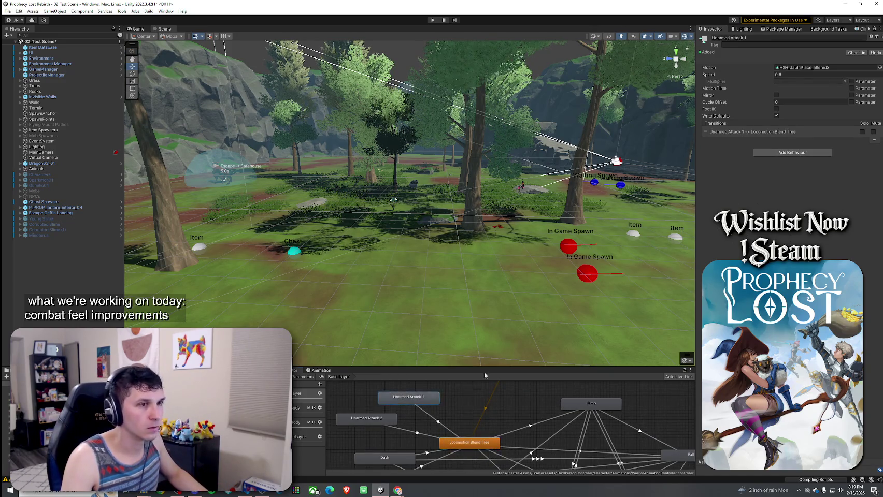
left_click_drag(106, 366, 106, 271)
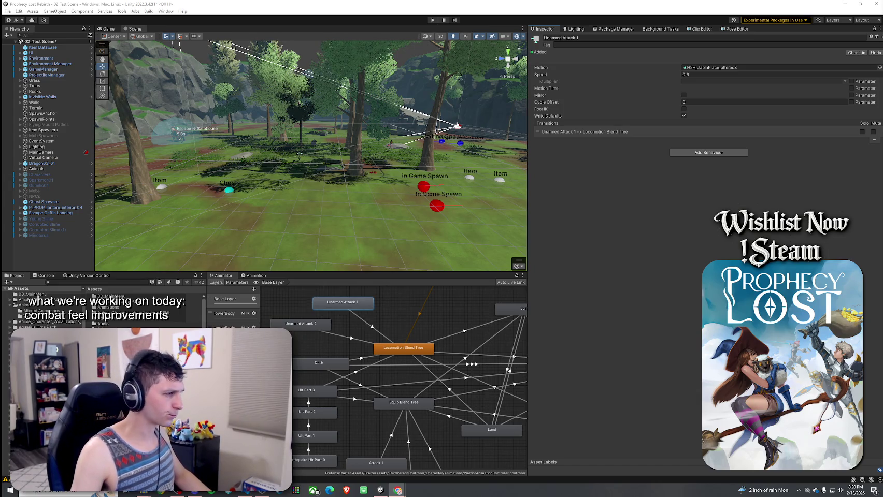
- Search the project for 'punch' and filter the results to Animation Clip type
scroll(130, 311, "down", 3)
scroll(114, 311, "down", 5)
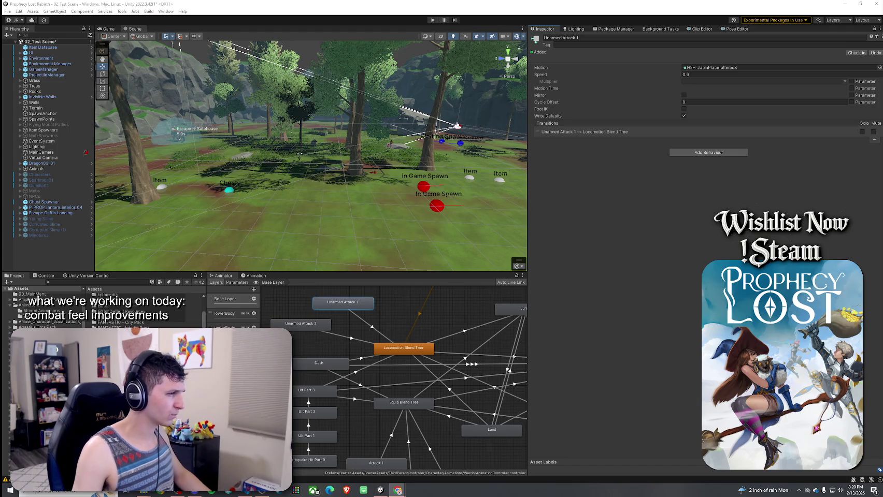
scroll(114, 311, "down", 3)
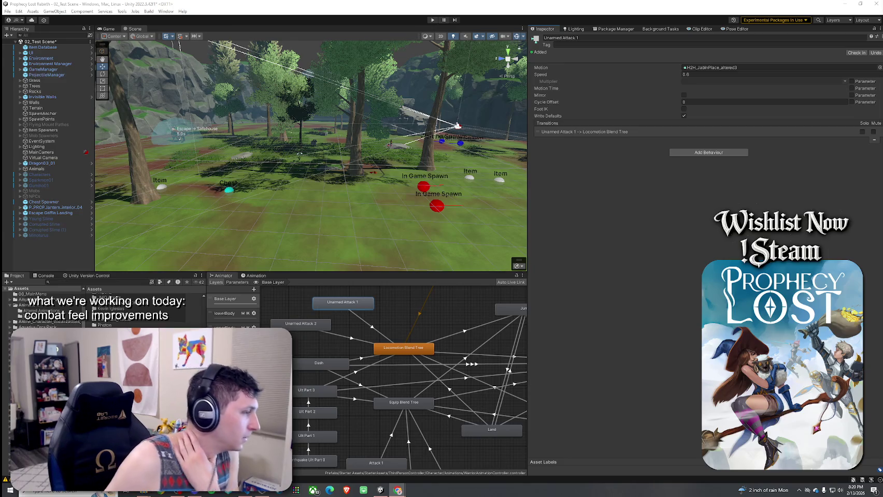
left_click(101, 283)
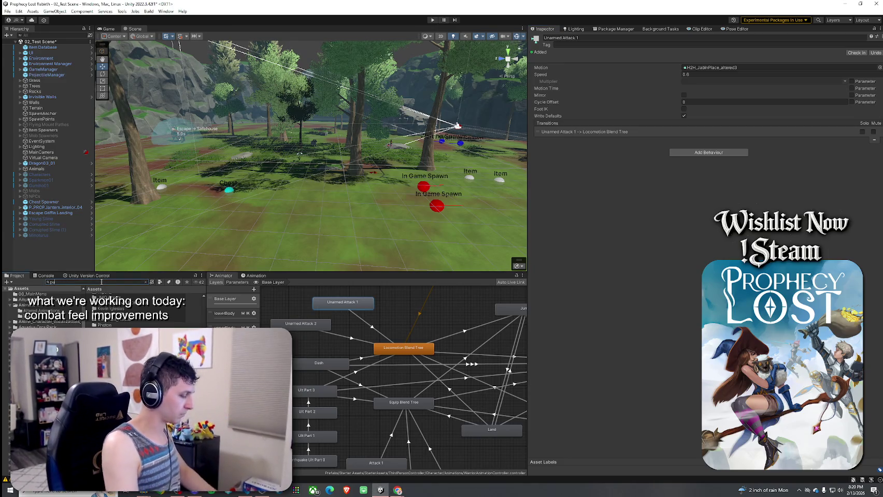
type("punch")
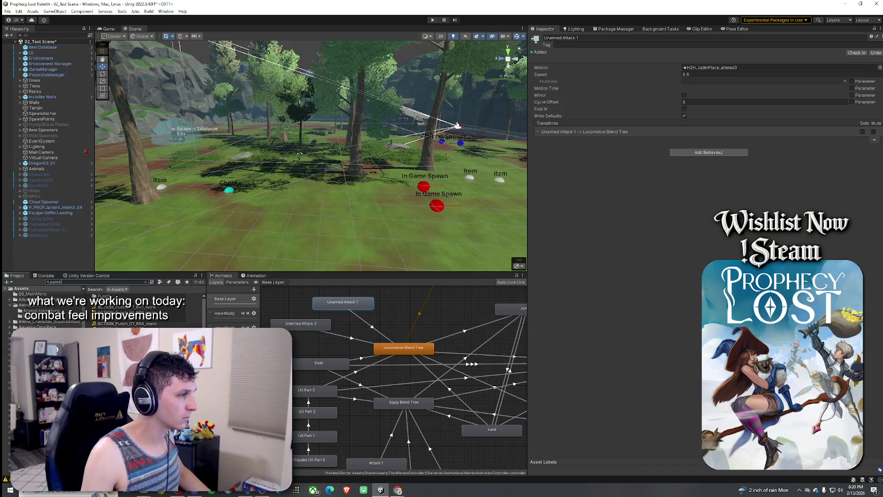
left_click(160, 283)
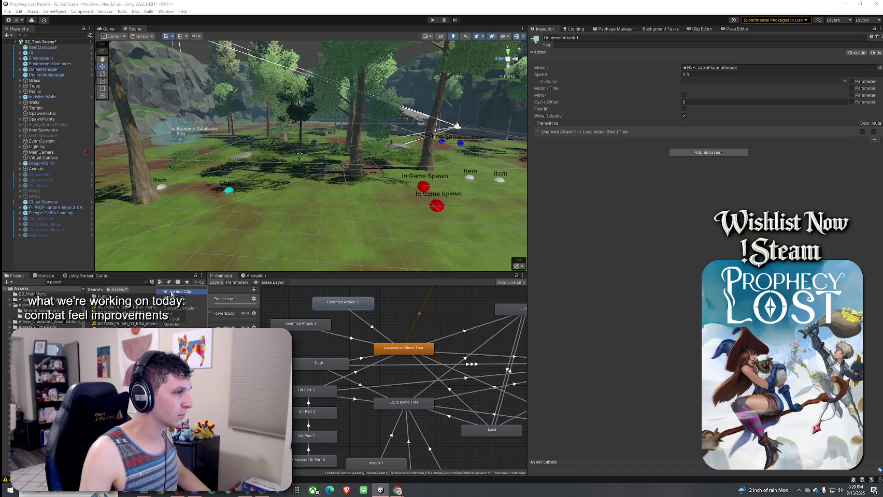
left_click(176, 291)
- Preview the Combat_Back_Hand_Punch, Combo punches and H2H_GroinPunch_InPlace clips
left_click(124, 296)
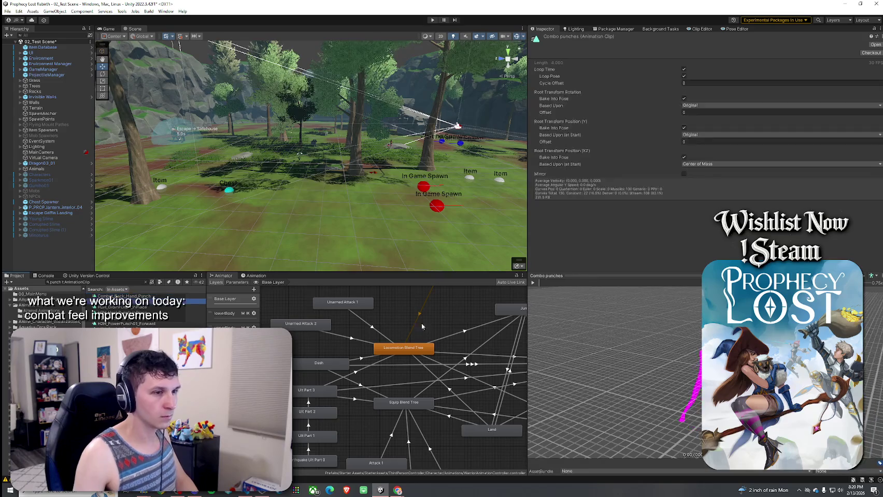
left_click(534, 283)
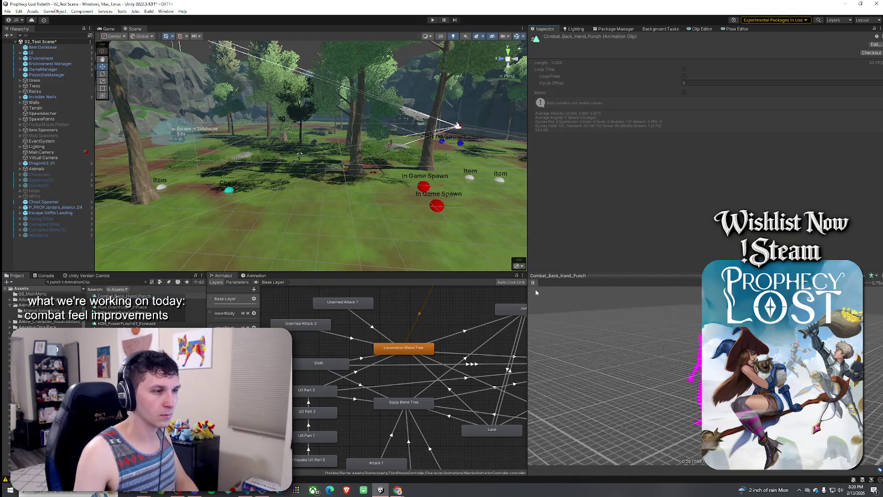
left_click(147, 308)
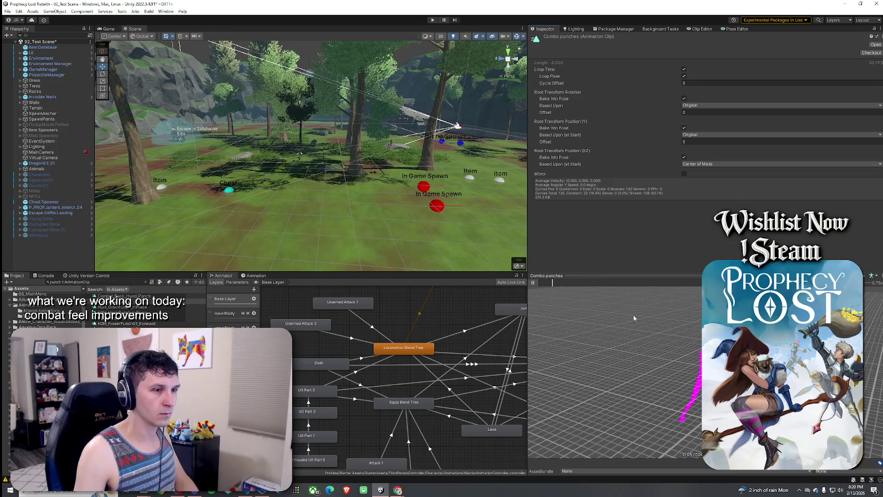
mouse_move(633, 315)
left_mouse_down()
mouse_move(553, 318)
mouse_move(673, 350)
mouse_move(596, 348)
mouse_move(618, 347)
mouse_move(580, 321)
left_mouse_up()
left_click(533, 282)
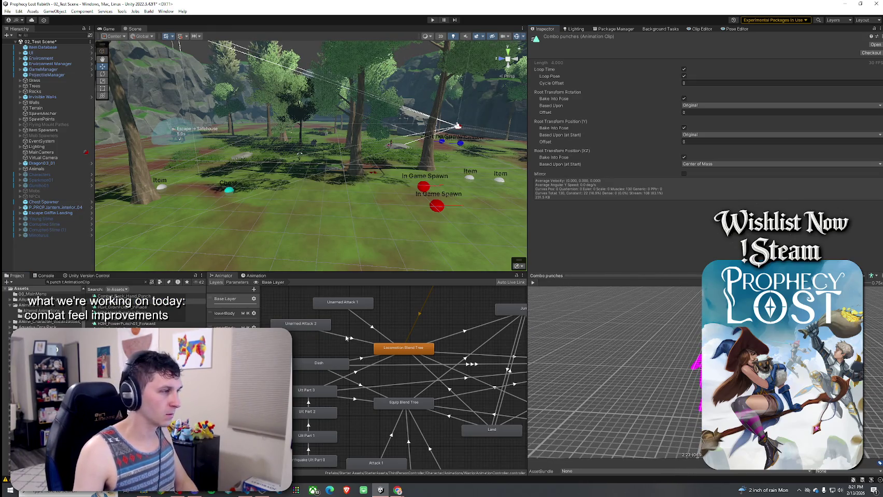
left_click(534, 282)
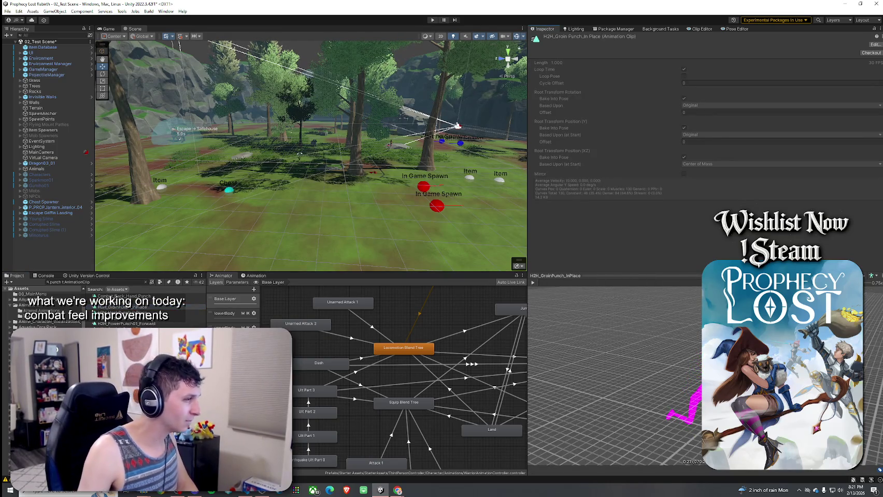
- Preview H2H_PowerPunch01_Forward and H2H_Straight Punch Forward, ending on H2H_Straight Punch In Place
left_click(124, 324)
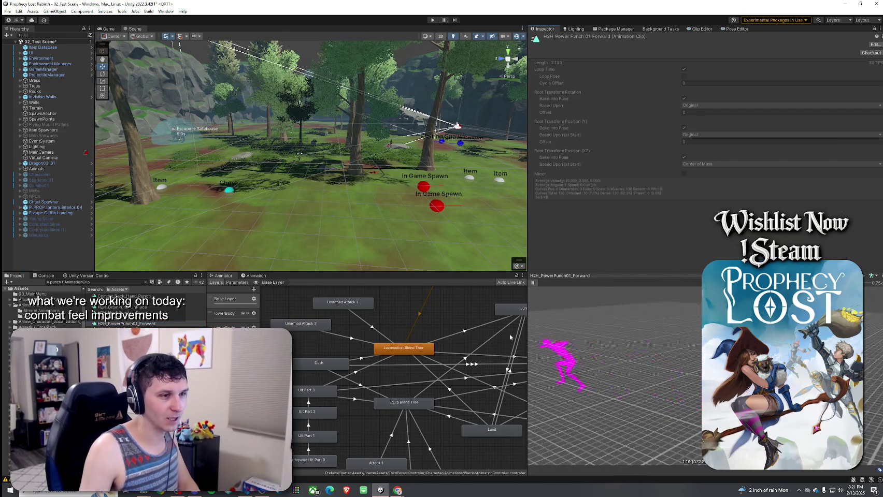
key("Down")
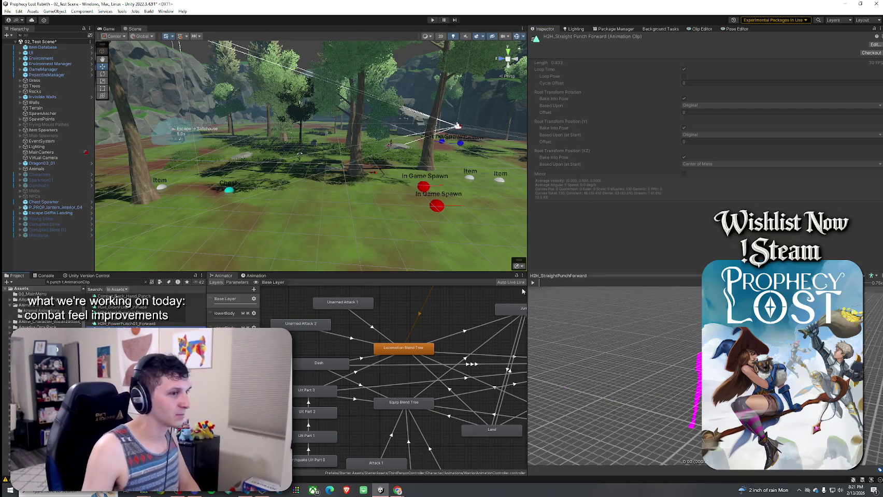
left_click_drag(564, 307, 453, 320)
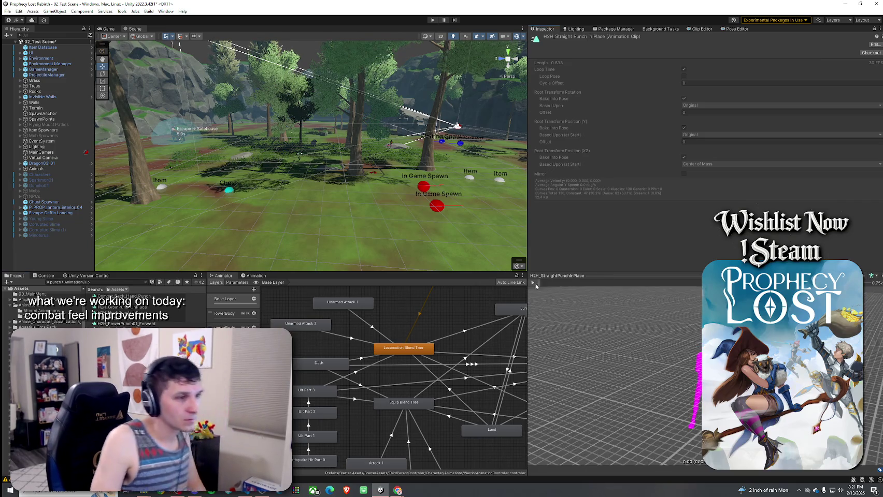
key("Down")
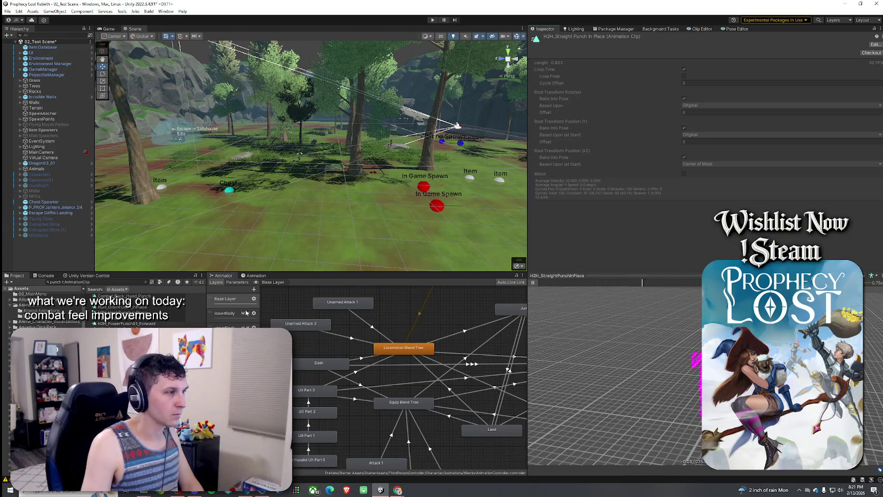
key("Up")
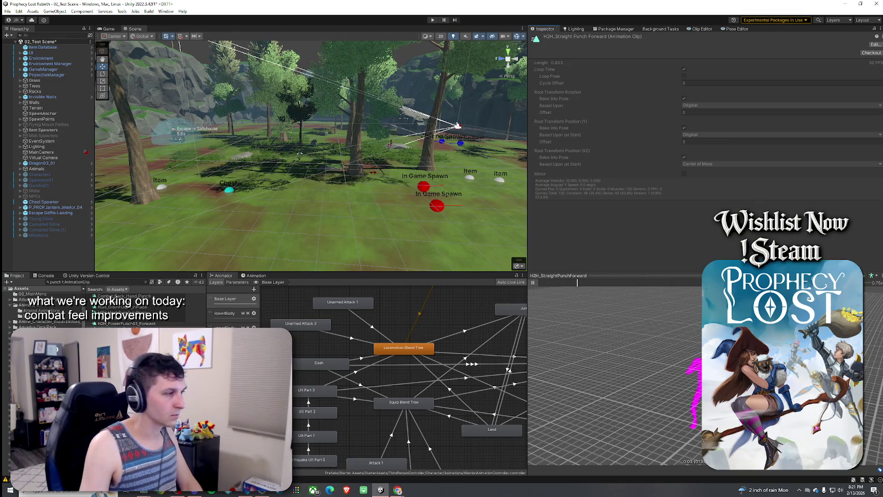
key("Down")
key("Down")
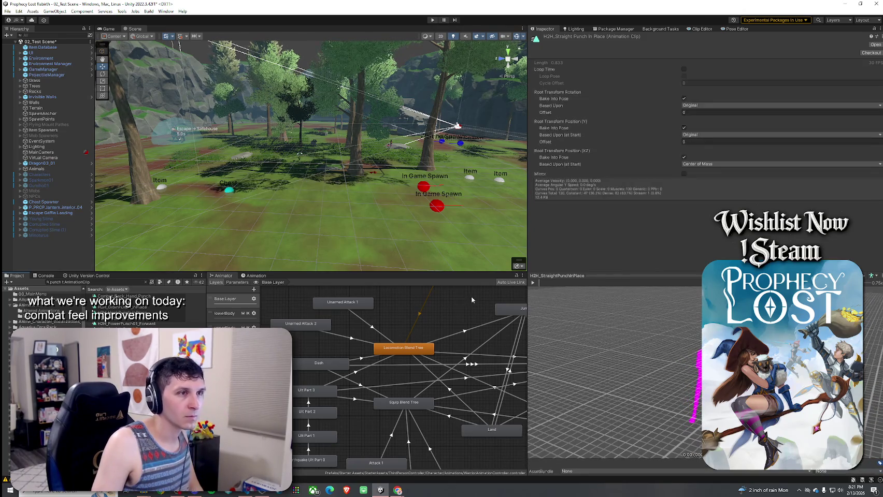
- Play previews of the in-place straight punch clip and its altered 1 and altered 2 variants
left_click(534, 284)
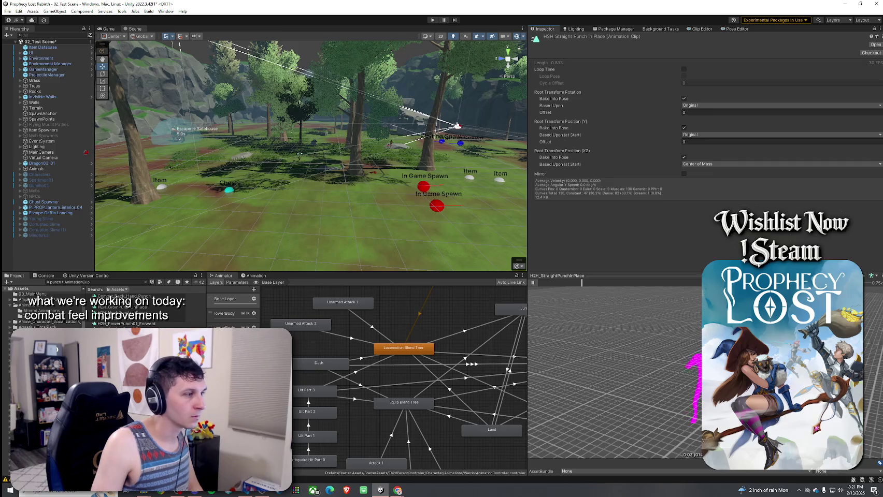
key("Up")
left_click(533, 284)
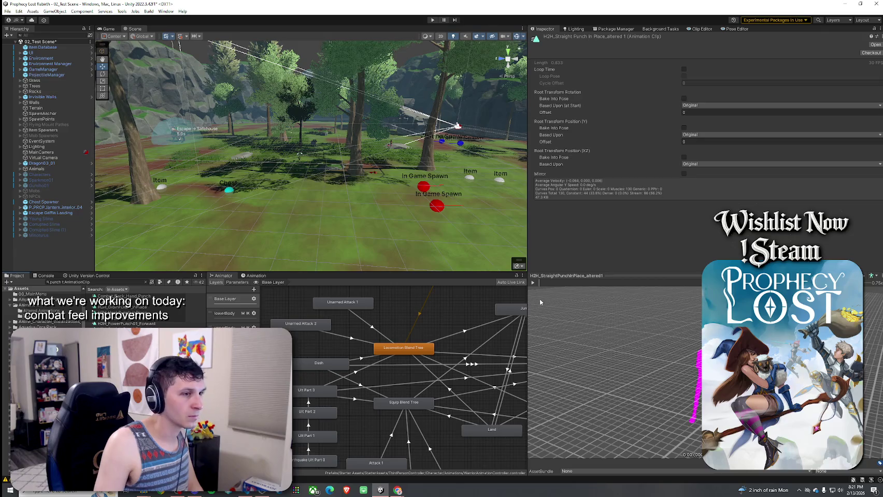
key("Up")
left_click(533, 284)
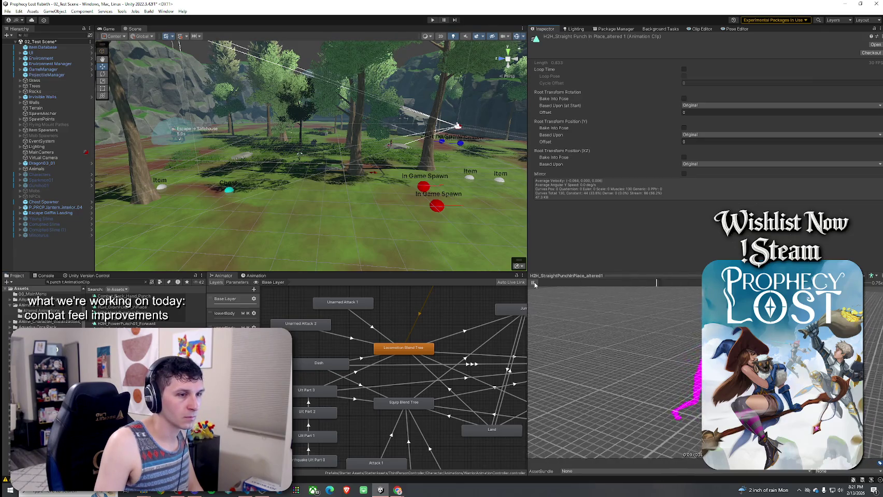
key("Down")
left_click(533, 283)
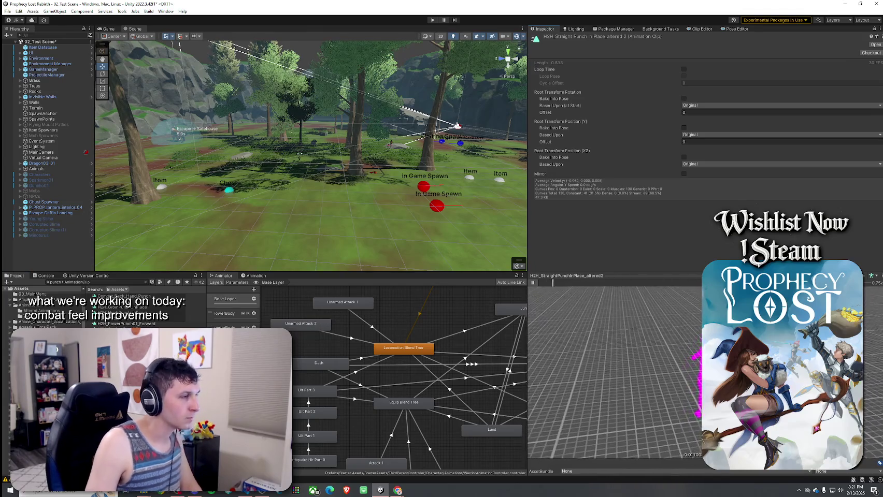
- Step through Punch_Heavy, Punch_L, Punch_R and Punch_R 1, pausing on WallPoints_Punch_L
key("Down")
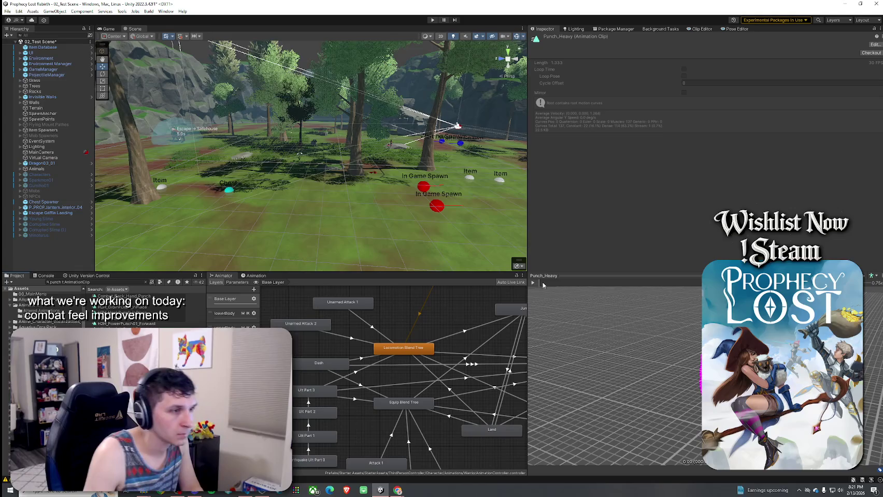
key("Down")
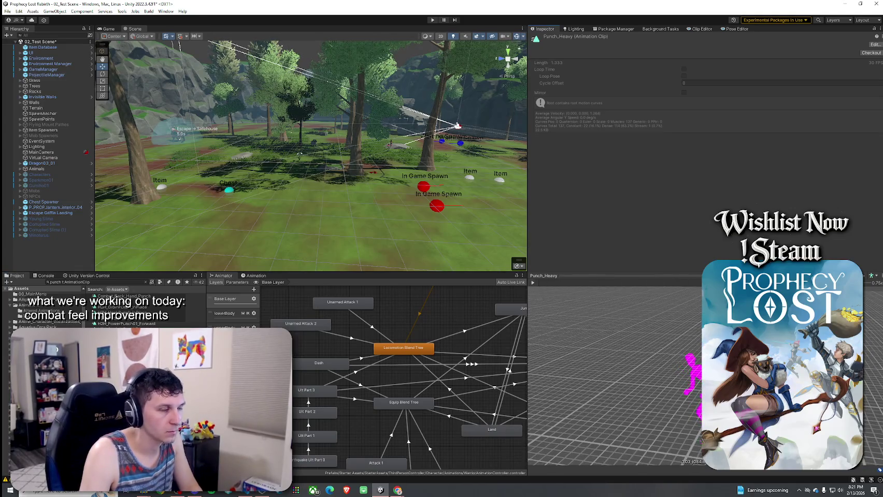
left_click(533, 282)
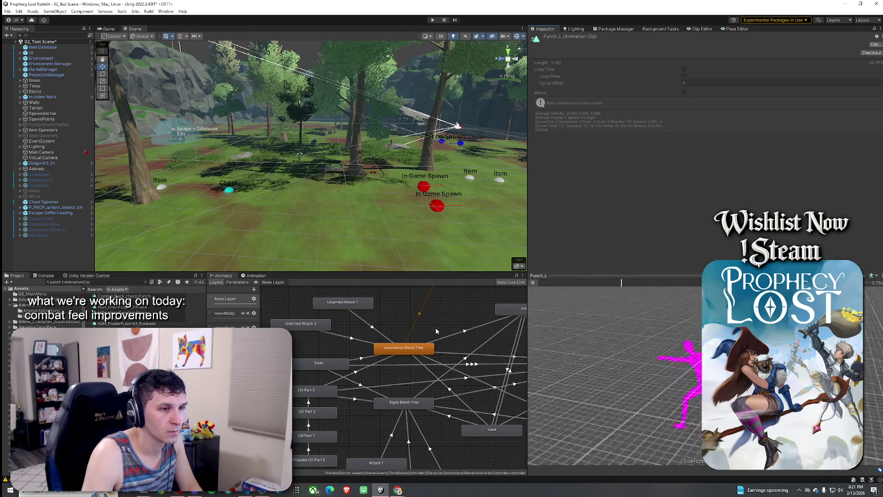
key("Down")
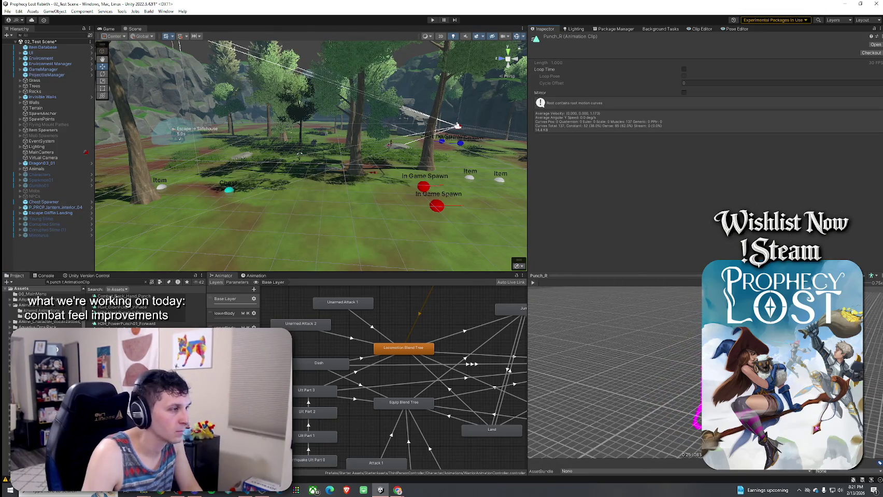
key("Down")
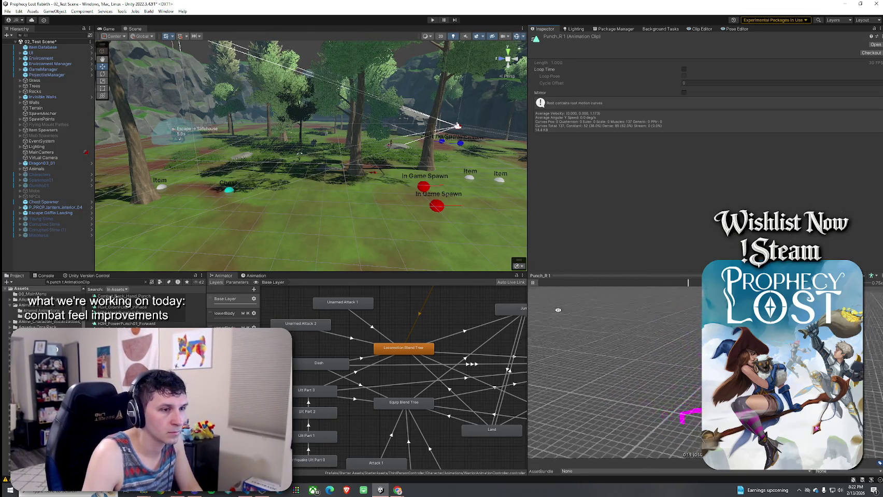
key("Down")
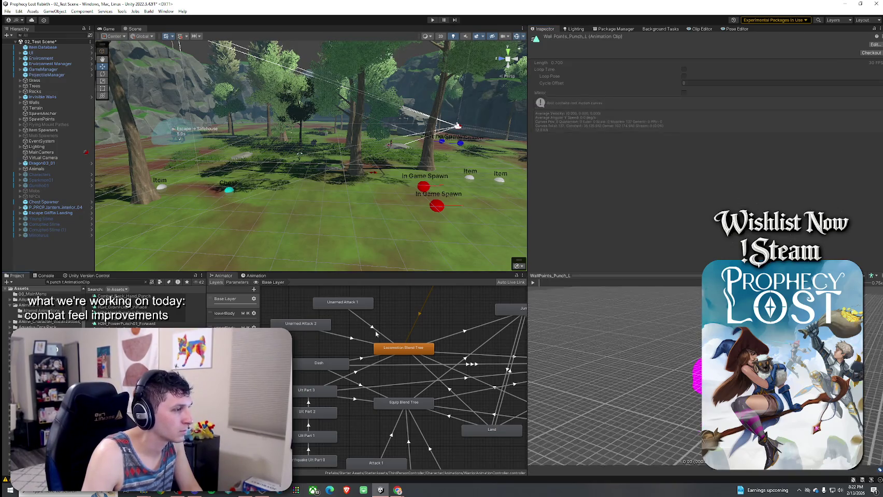
left_click(532, 283)
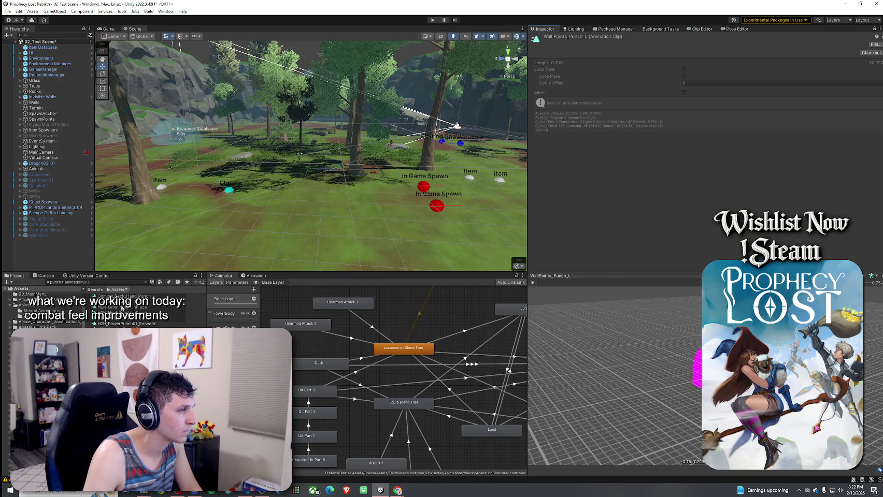
- Replay the Combo punches preview, then clear the 'punch' search to return to folders
left_click(122, 302)
left_click(533, 282)
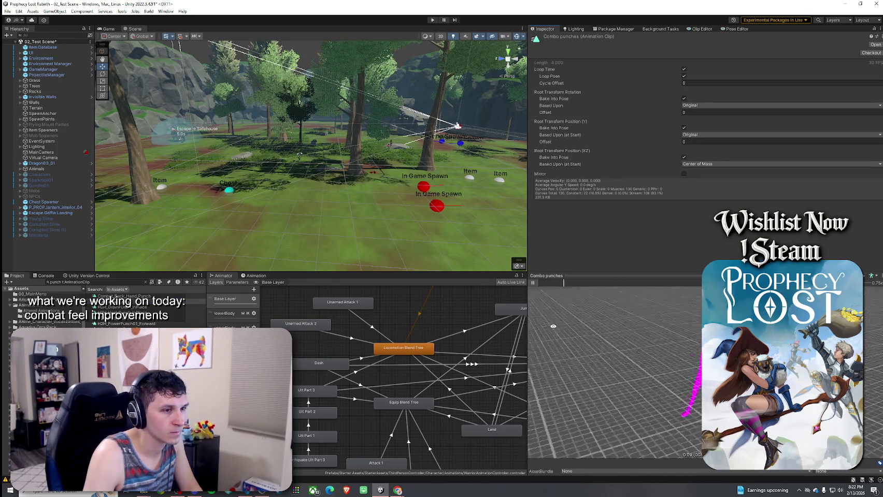
left_click(533, 282)
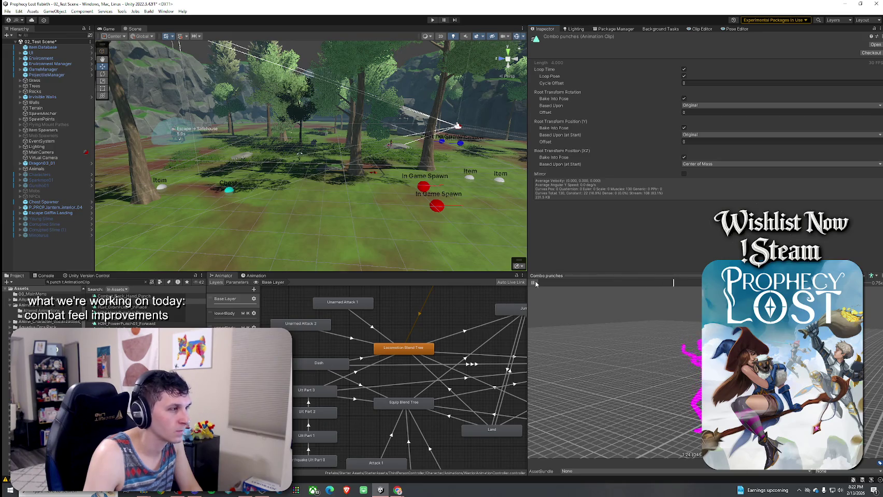
left_click(141, 283)
left_click(146, 282)
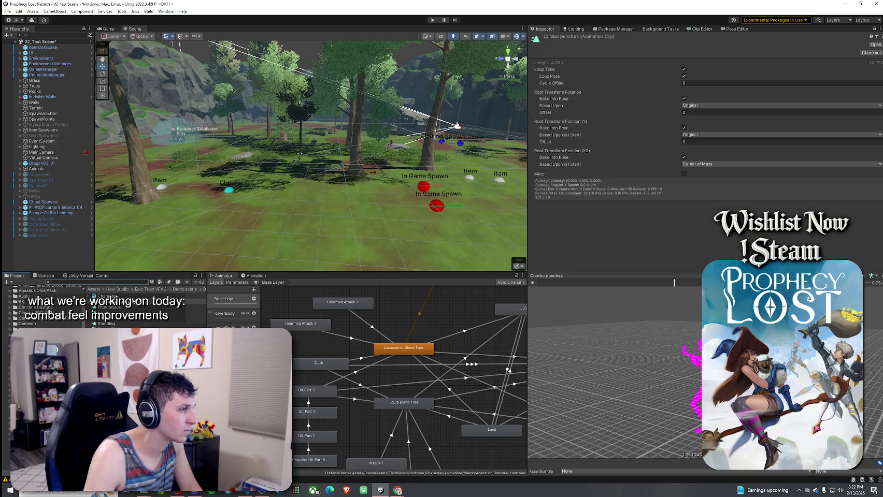
- Inspect the Front attack clip, stop its preview, and widen the Project panel
left_click(120, 308)
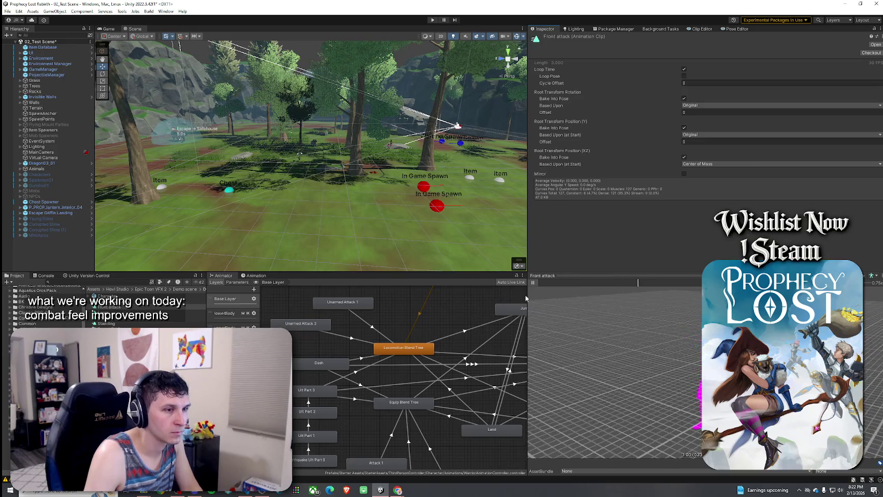
left_click(532, 282)
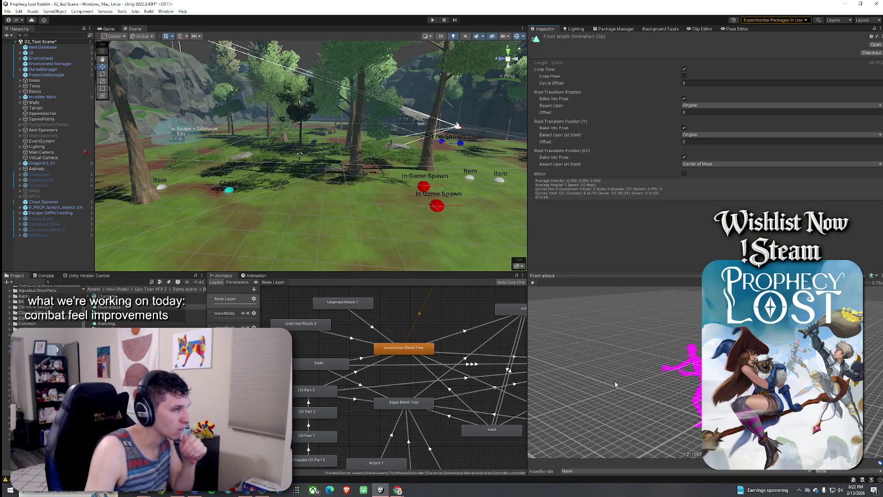
left_click_drag(207, 363, 261, 363)
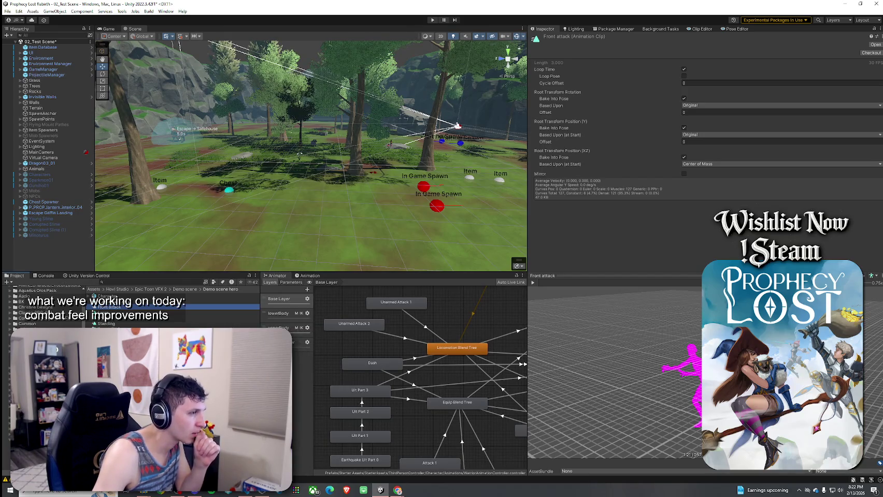
- Filter the Assets root to Animation Clips and preview 1H@Run01 - Backward and 1H@CombatIdle01
left_click(115, 289)
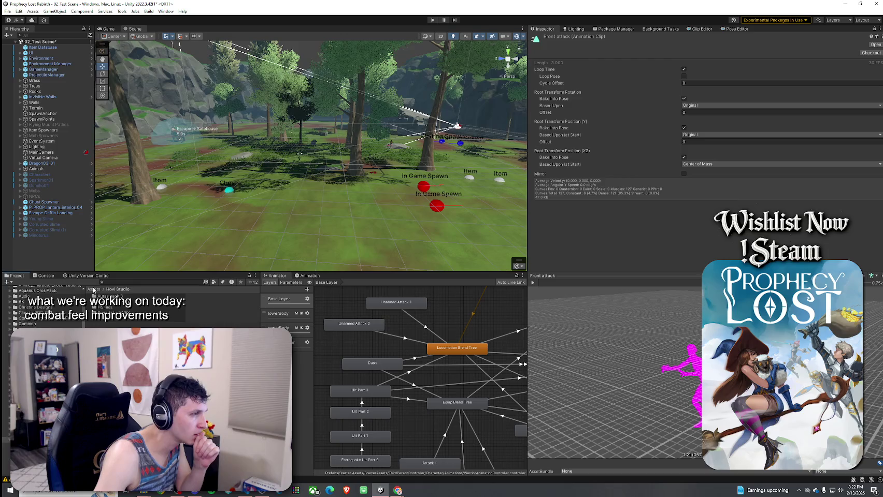
left_click(93, 289)
left_click(214, 282)
left_click(224, 292)
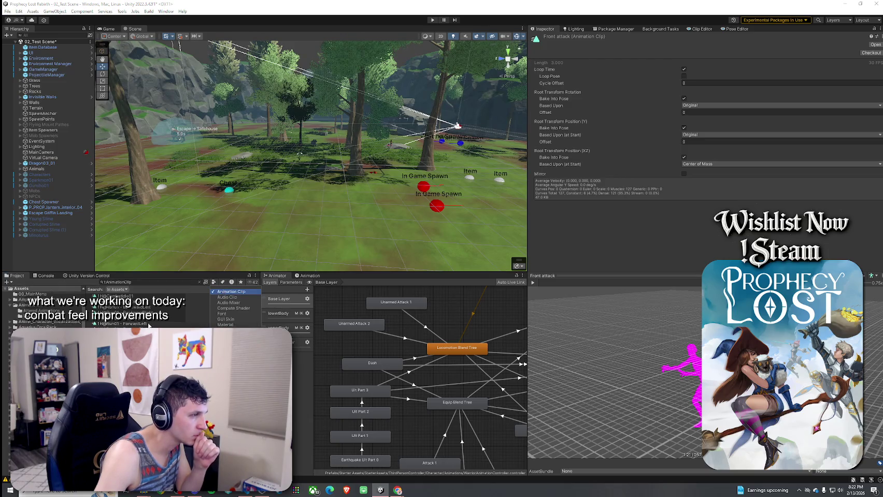
left_click(155, 302)
left_click(155, 296)
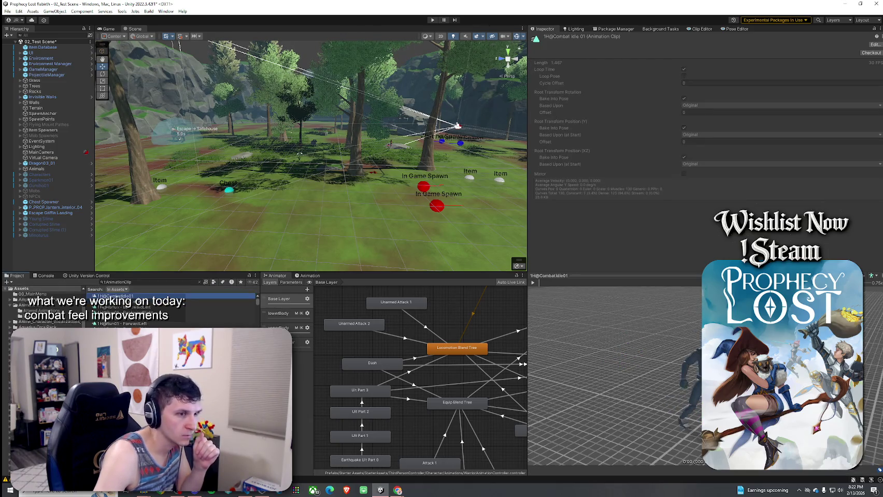
left_click(532, 282)
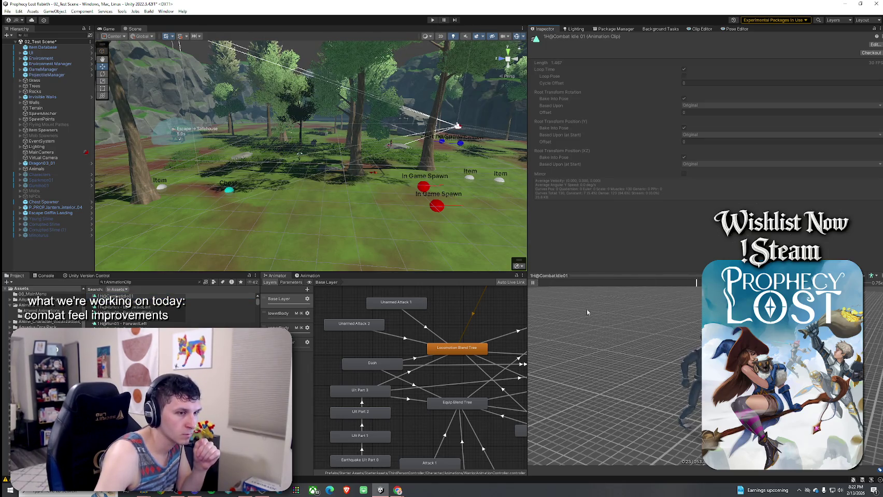
left_click(532, 282)
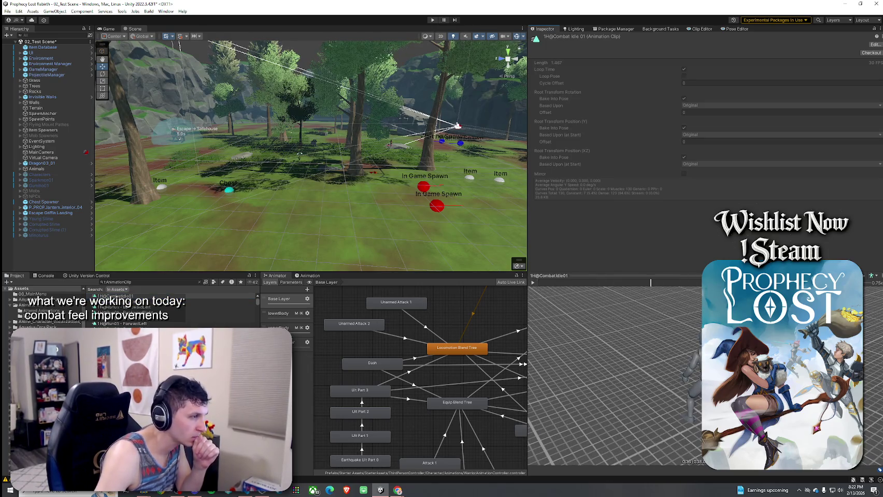
- Review the Attack and Attack01 clips through Attack_Air_to_Floor_01_End
scroll(156, 310, "down", 2)
scroll(124, 311, "down", 5)
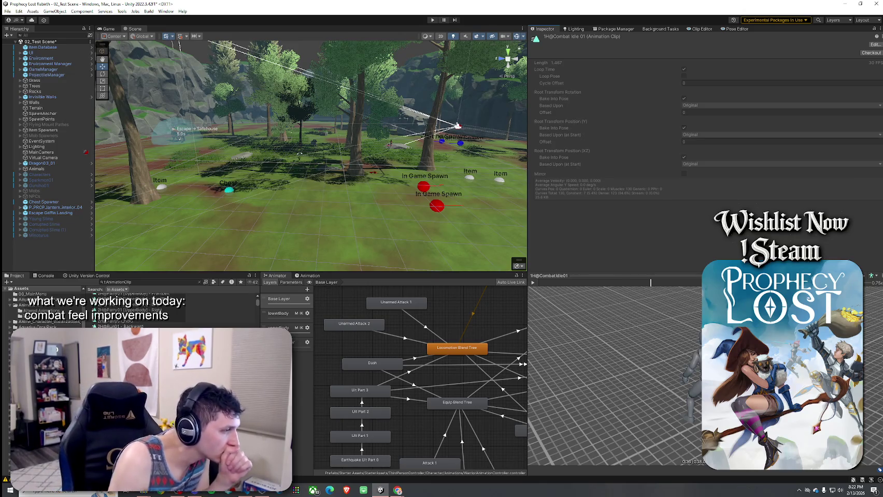
scroll(124, 310, "down", 6)
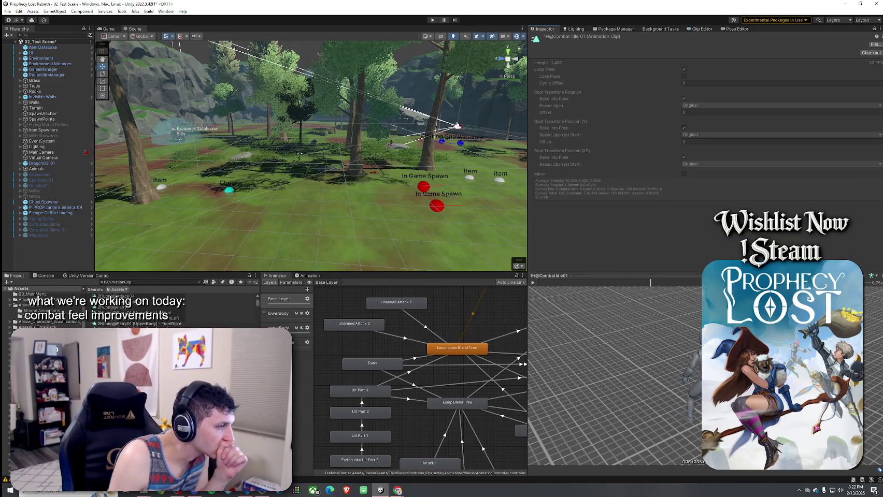
scroll(124, 311, "down", 5)
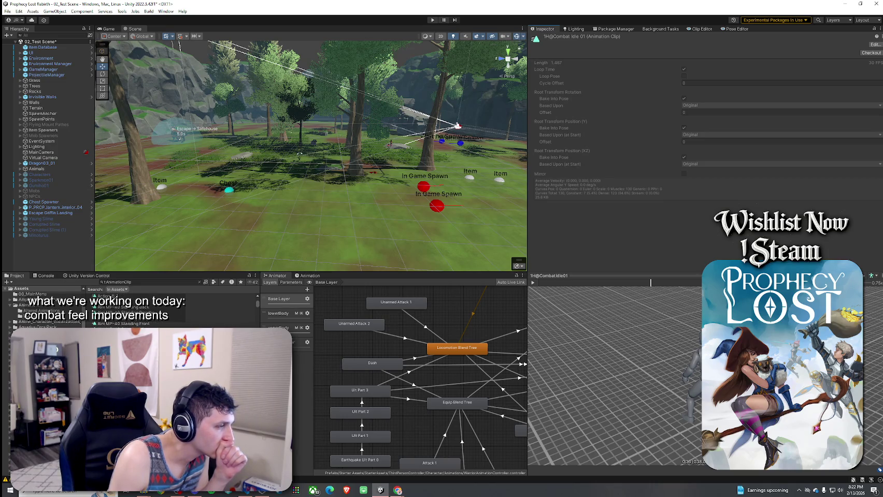
scroll(124, 311, "down", 4)
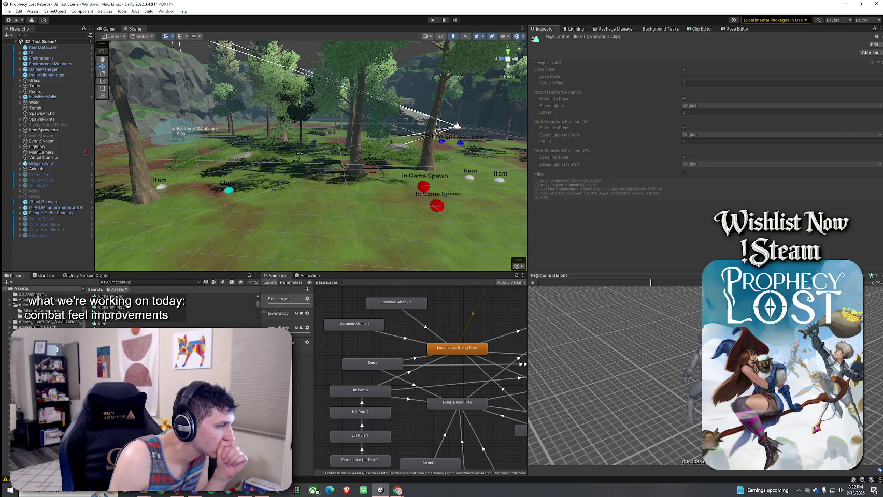
left_click(104, 330)
key("Down")
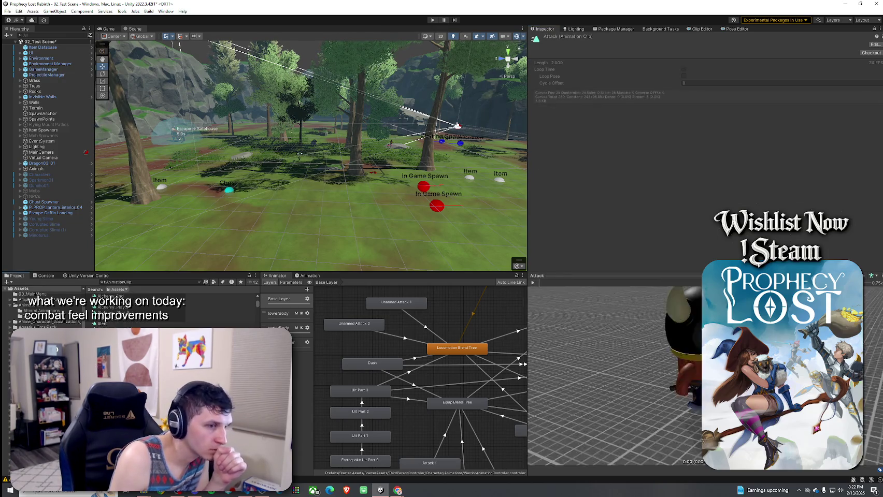
key("Down")
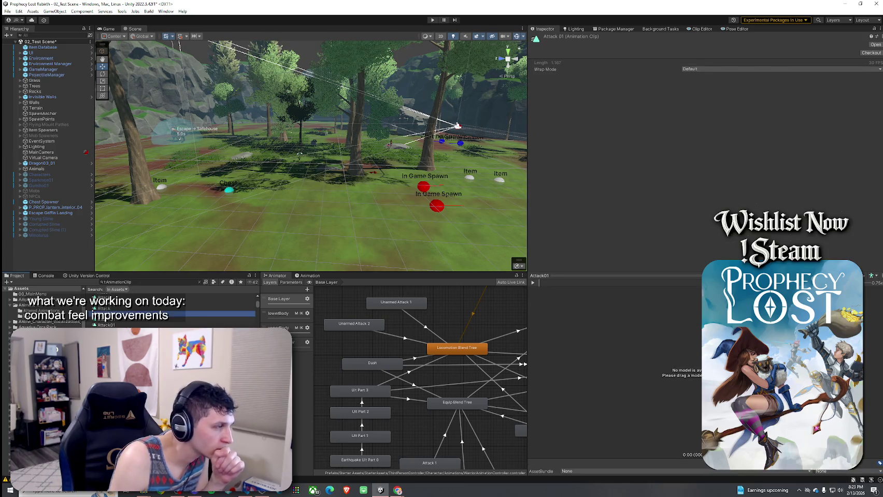
key("Down")
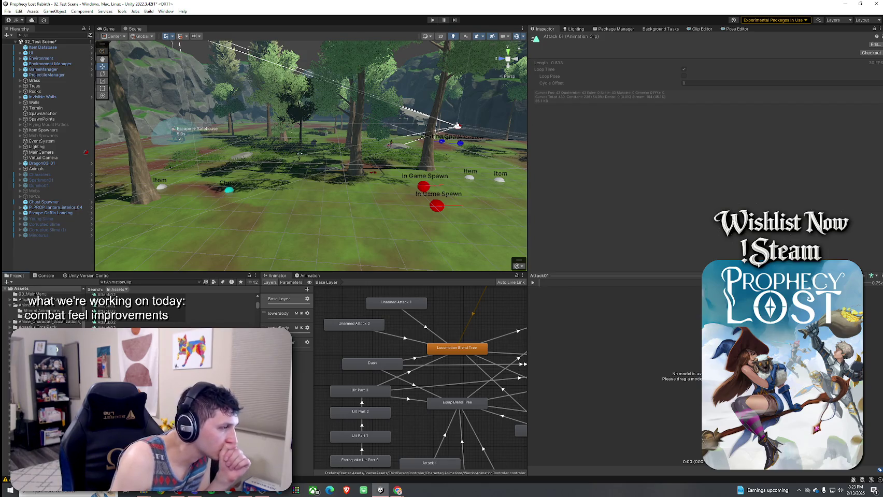
scroll(171, 311, "down", 3)
scroll(170, 311, "up", 2)
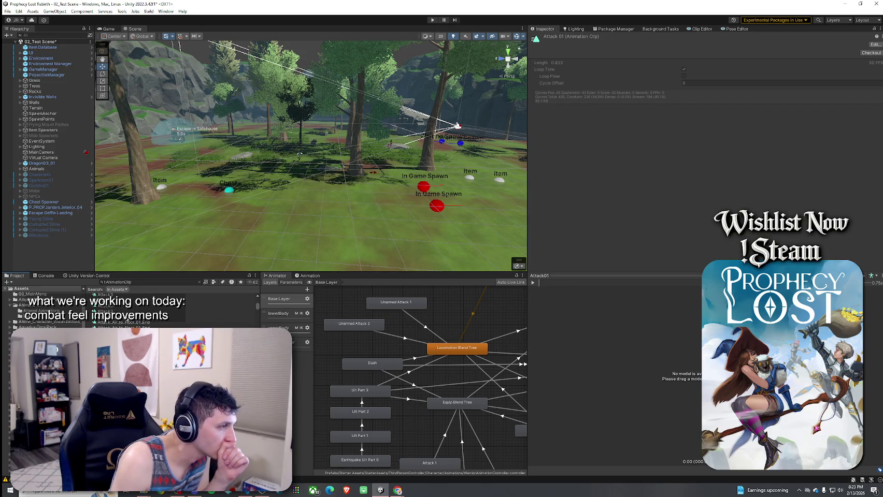
left_click(155, 322)
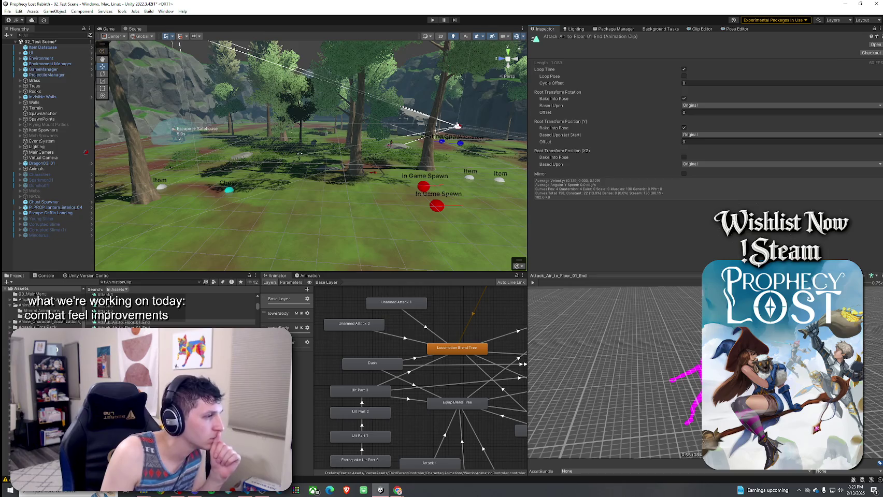
- Step through the Attack_Air_to_Floor and Attack_Up_01 clips, ending on Attack_Up_Air_To_Air_03
left_click(124, 327)
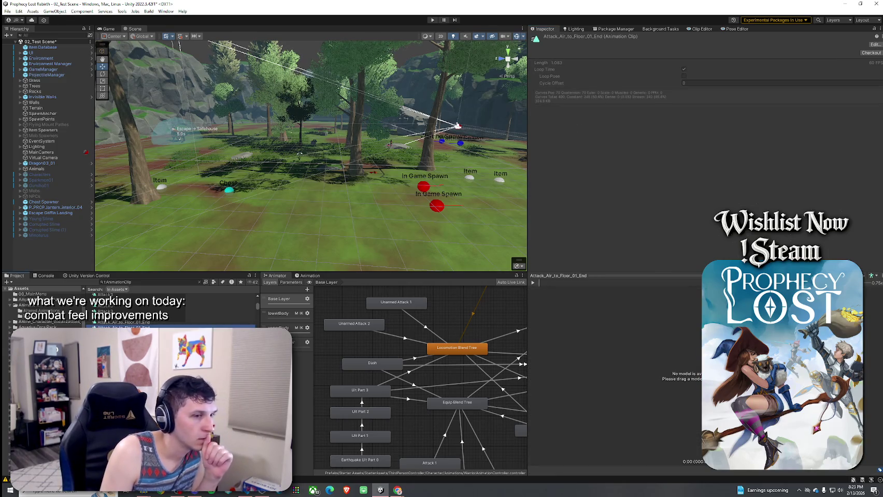
key("Down")
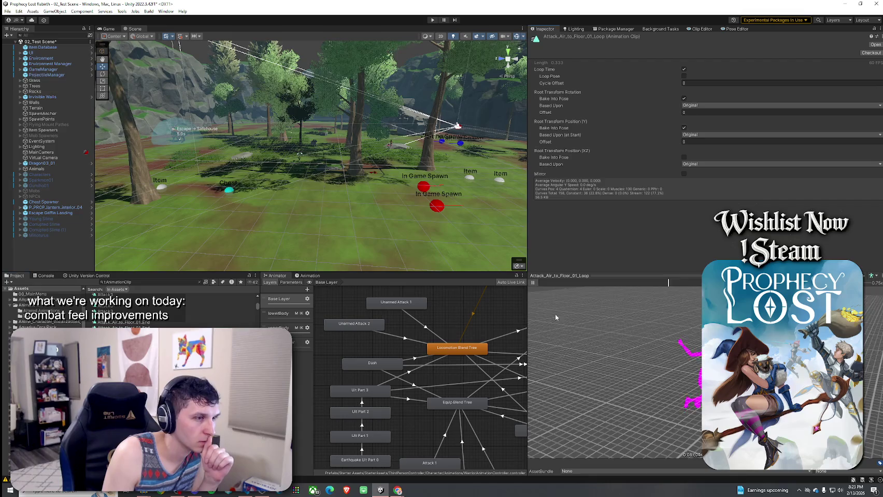
key("Down")
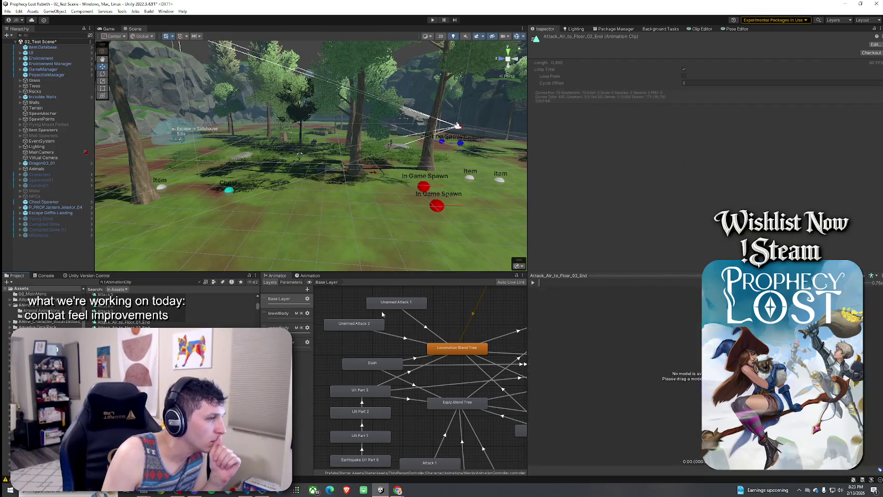
key("Up")
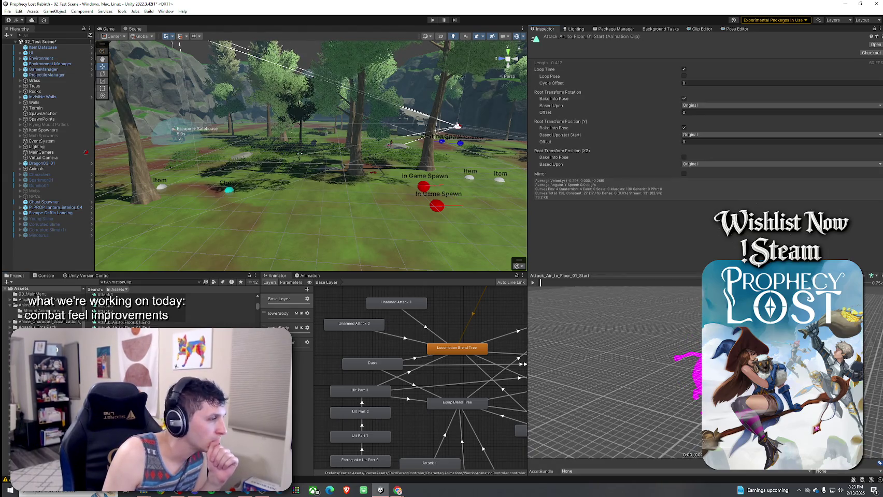
key("Down")
key("Down")
key("Down")
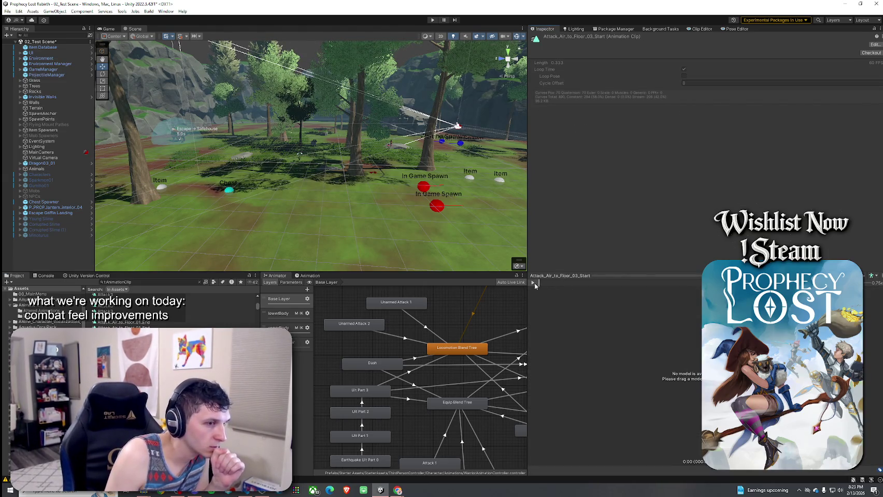
key("Down")
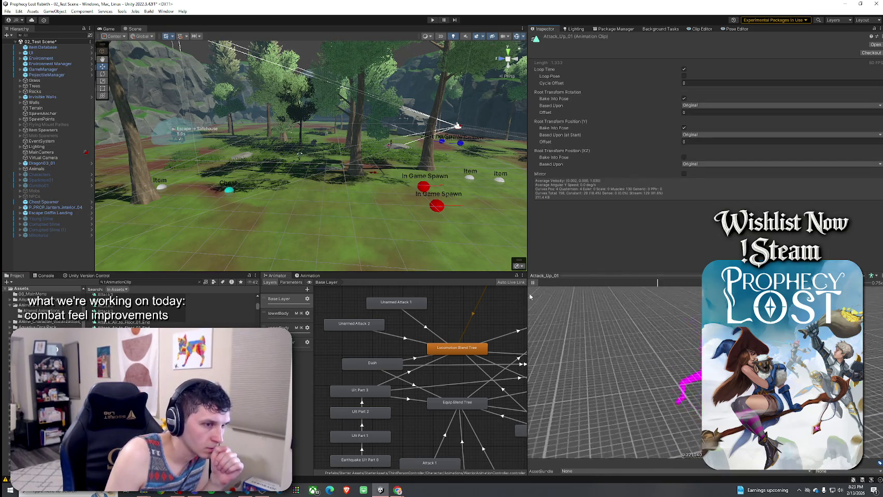
key("Down")
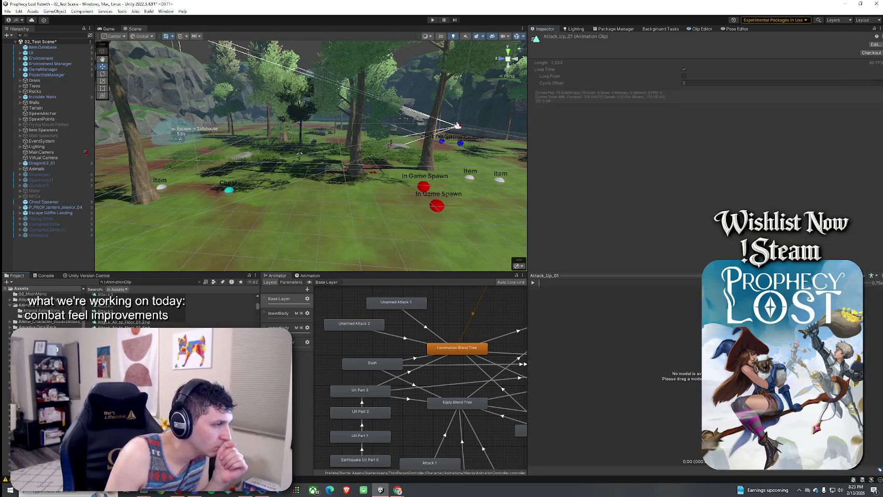
left_click(533, 283)
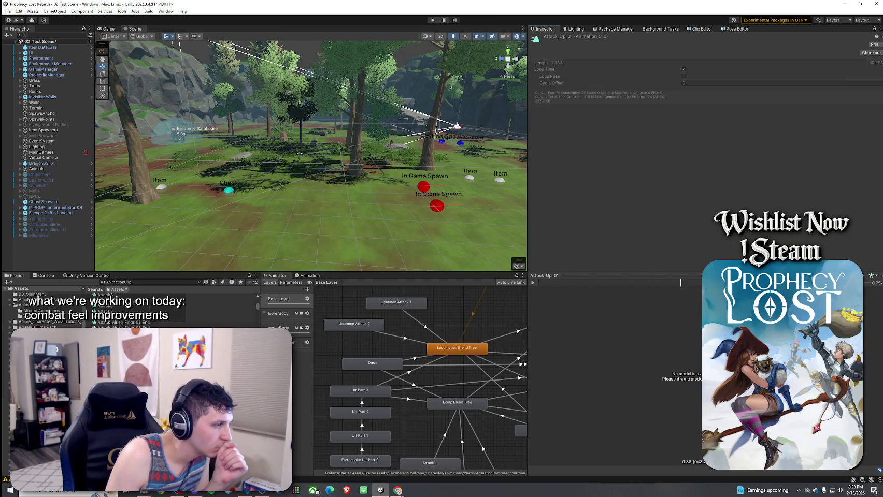
key("Down")
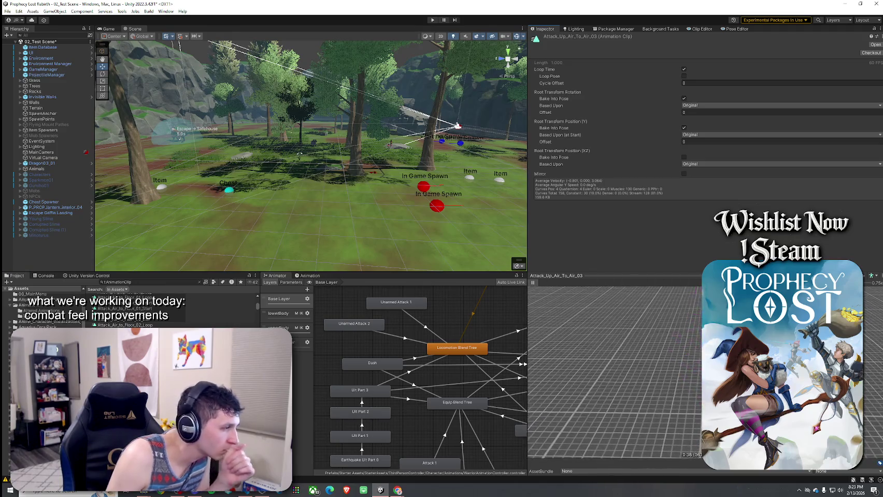
scroll(171, 363, "down", 1)
scroll(171, 311, "down", 3)
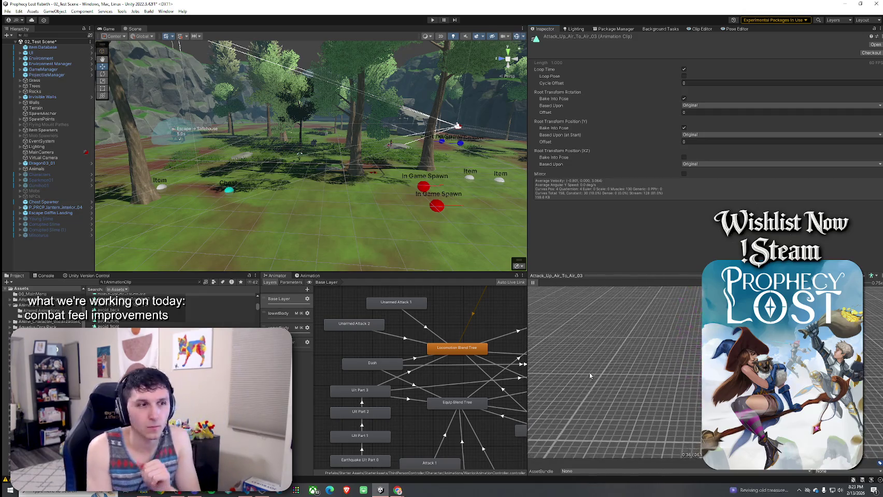
- Narrow the Inspector column, preview BA_Arming and BA_Crouch_Aiming_Enter, then scroll down the clip list
left_click_drag(528, 371, 395, 400)
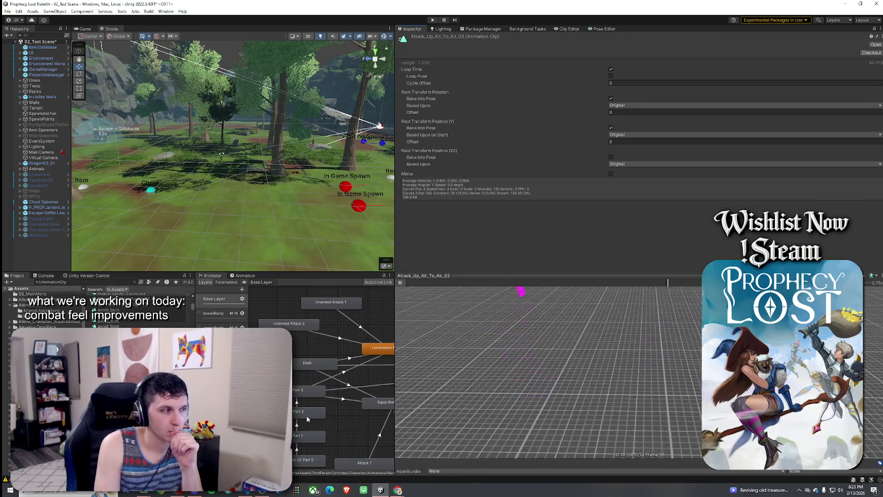
key("Down")
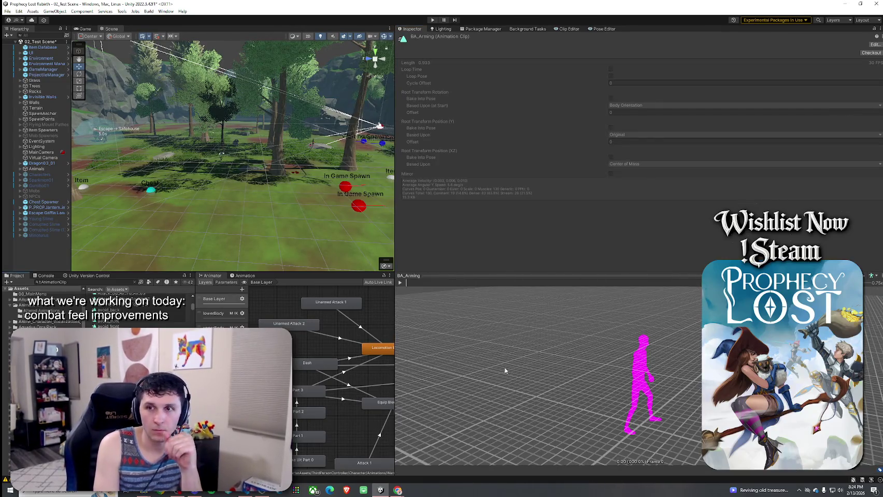
key("Down")
key("Down")
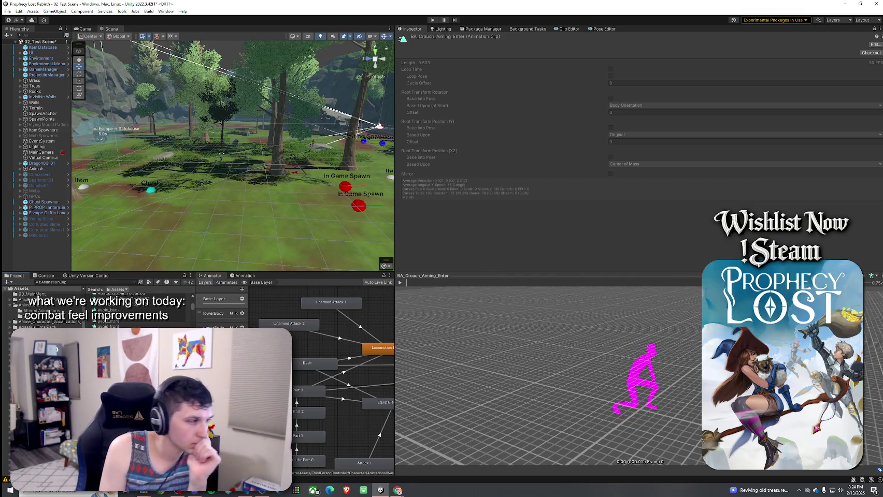
scroll(140, 311, "down", 1)
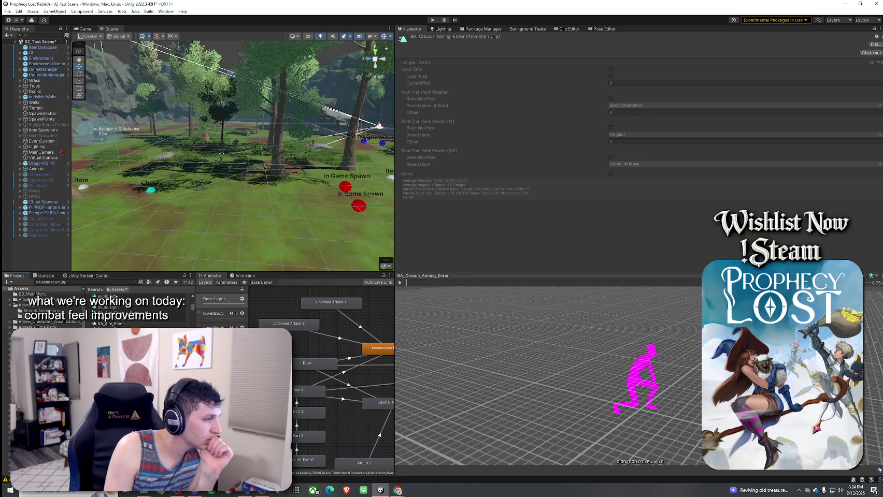
scroll(140, 311, "down", 5)
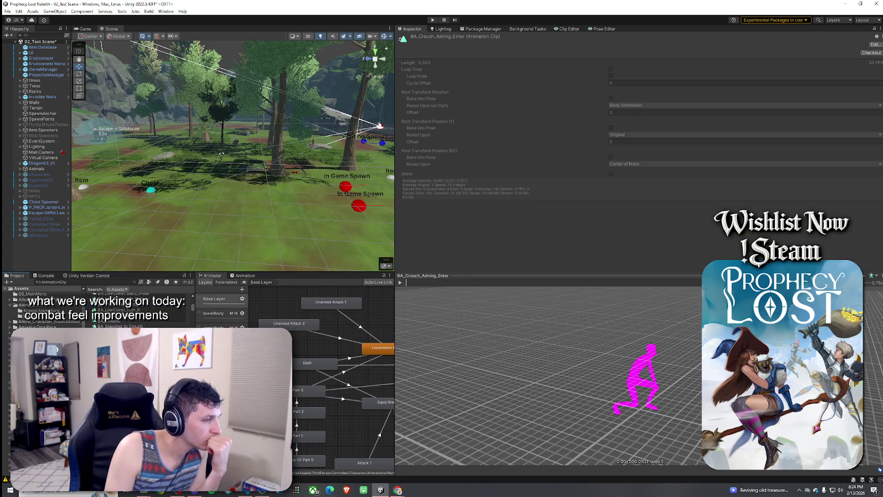
scroll(140, 311, "down", 8)
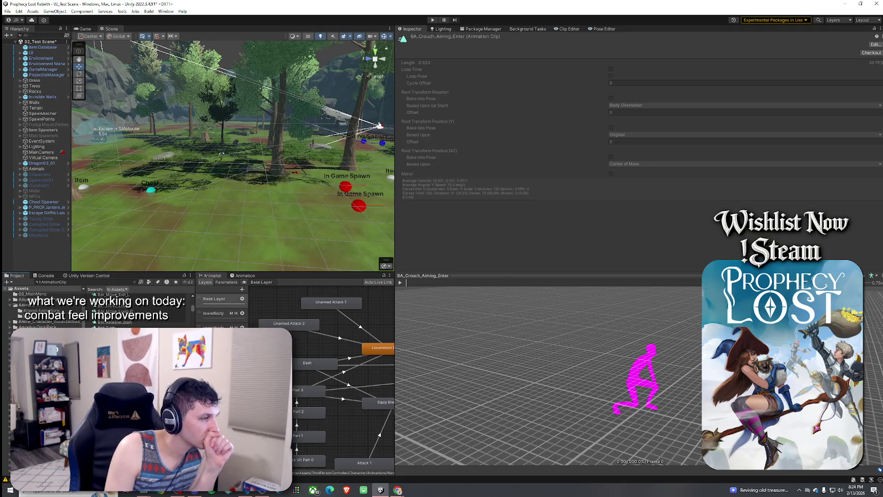
scroll(139, 311, "down", 3)
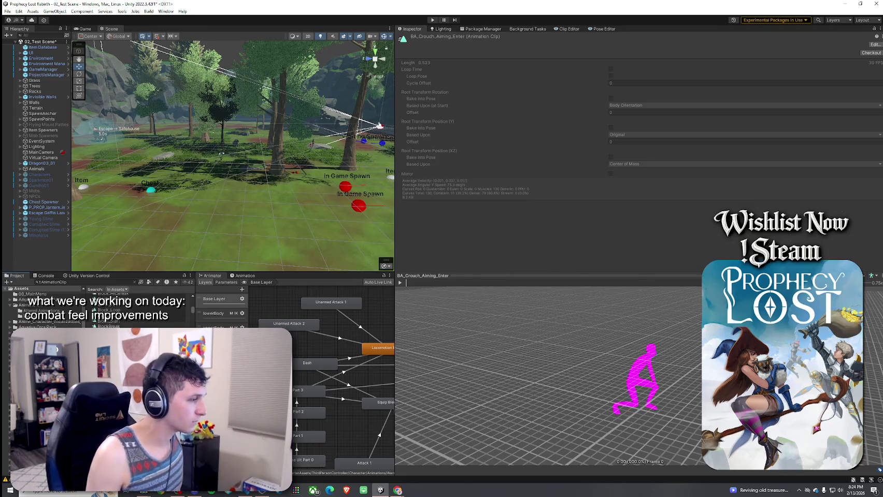
scroll(140, 311, "down", 10)
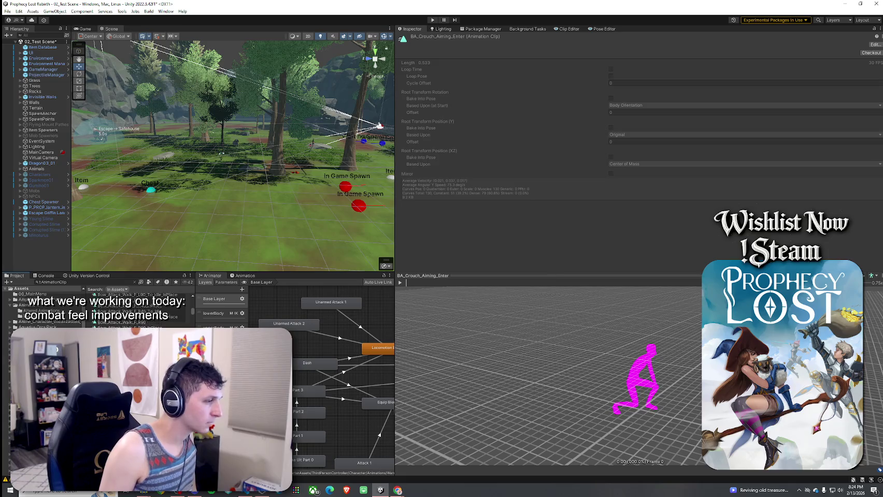
scroll(140, 311, "down", 6)
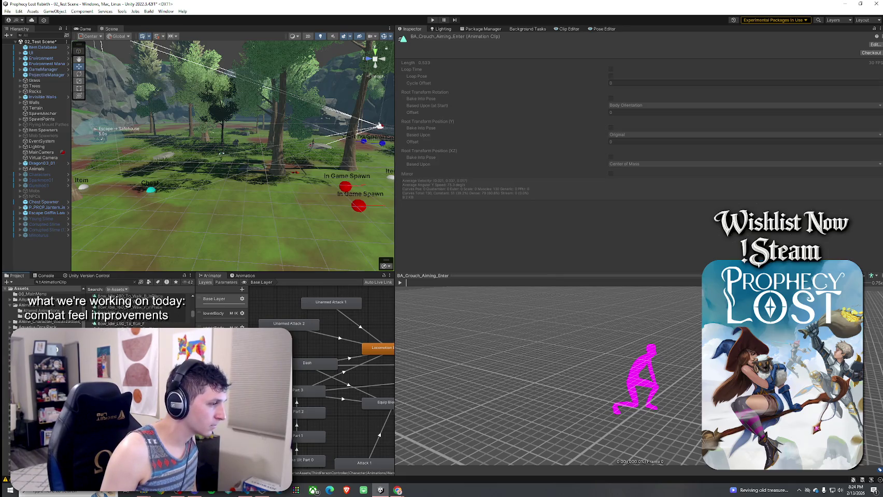
scroll(140, 311, "down", 8)
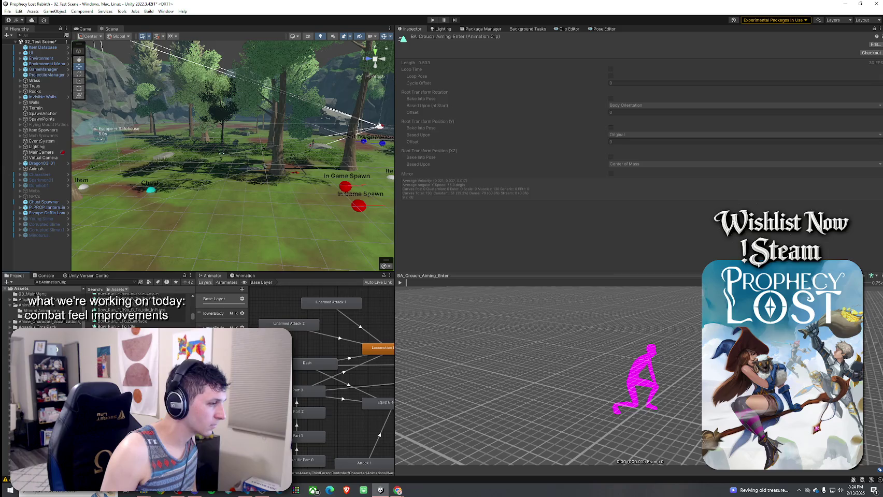
scroll(140, 311, "down", 10)
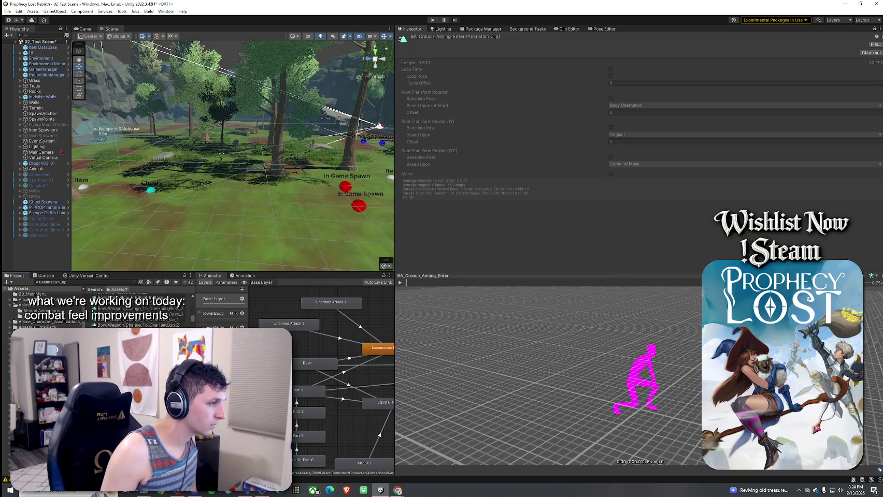
- Play and stop the Boxing clip preview
left_click(119, 337)
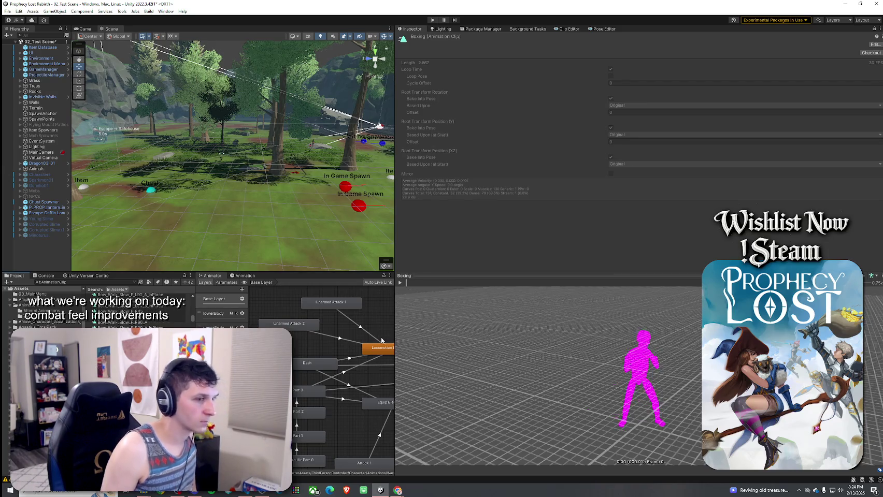
left_click(399, 282)
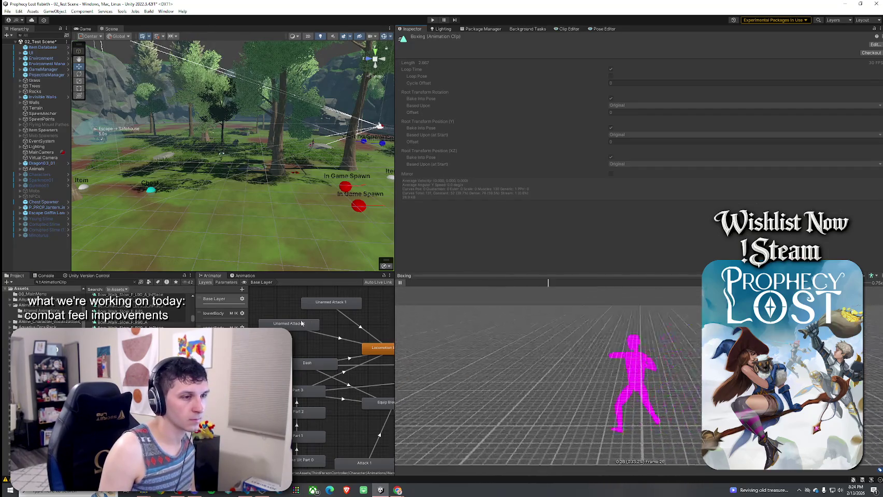
left_click(401, 282)
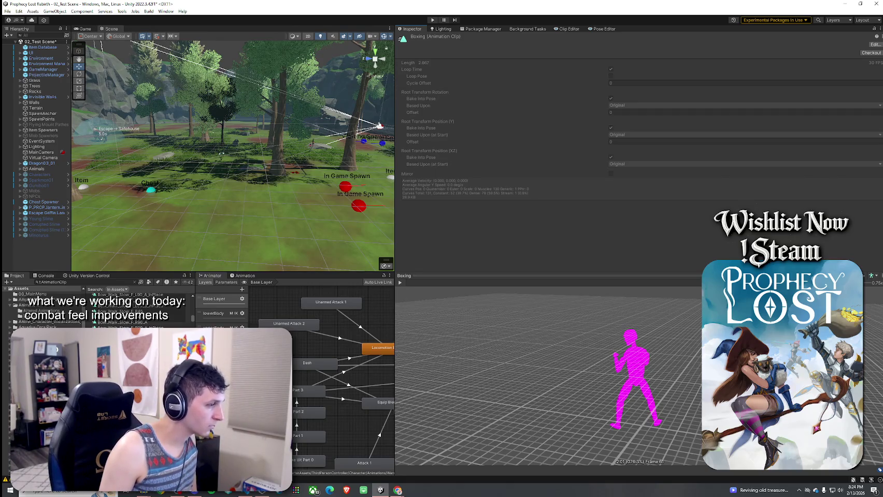
scroll(120, 310, "down", 10)
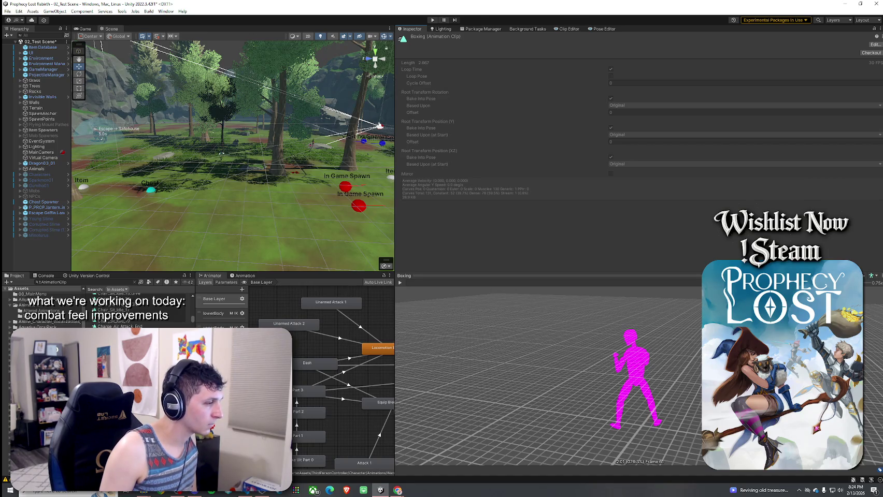
scroll(119, 309, "down", 2)
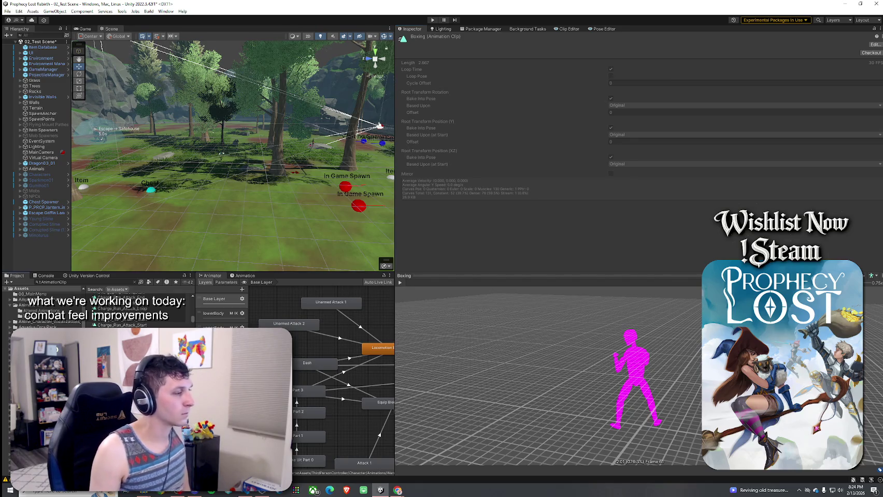
- Step from Claw Attack through Clip 1_Baked, Close_Door_Inside and Close Door to Combat_Back_Hand_Punch
left_click(119, 330)
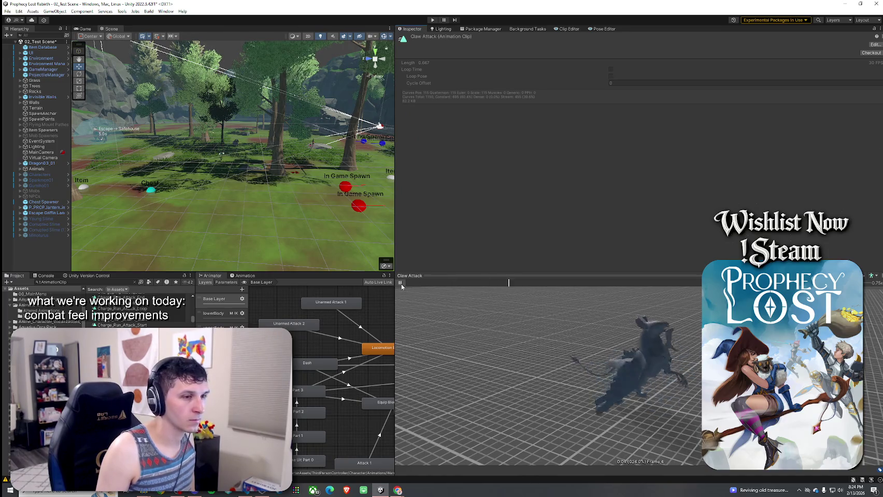
key("Down")
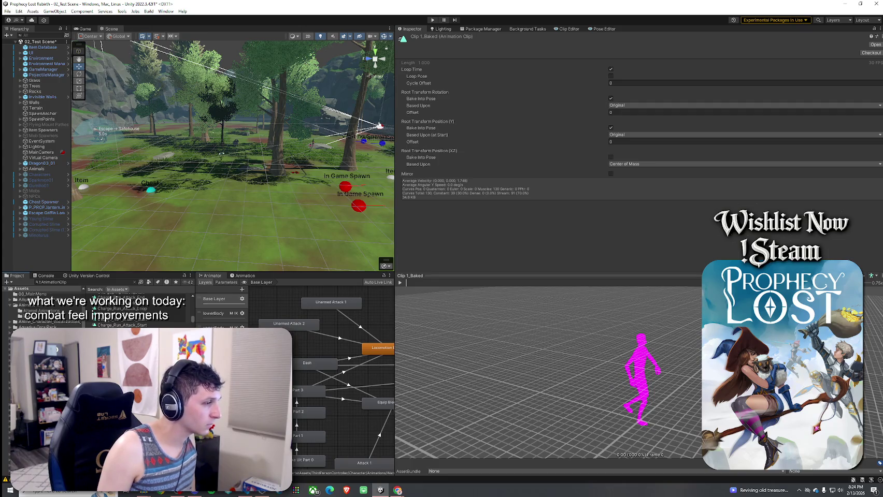
left_click(400, 283)
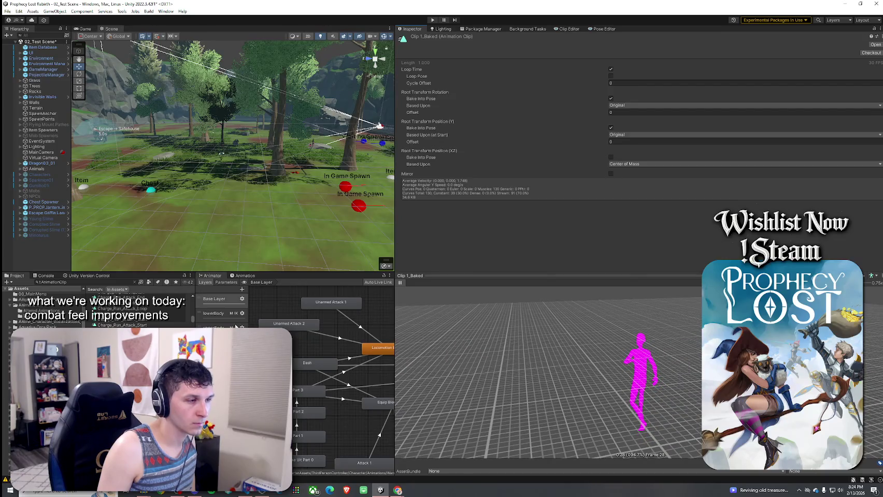
key("Down")
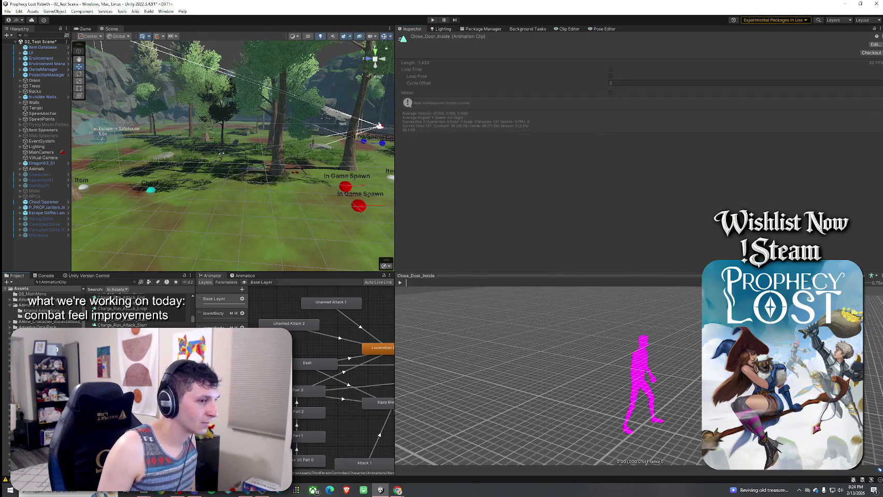
key("Down")
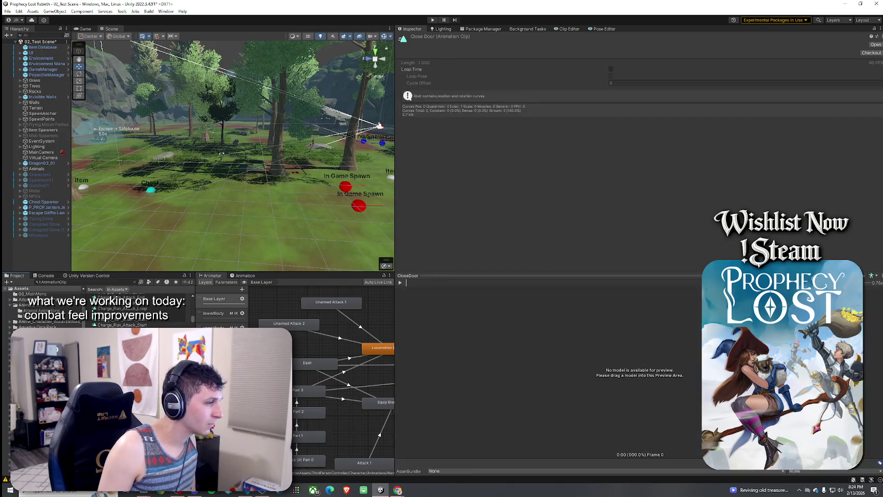
key("Down")
- Preview Combat_Back_Hand_Punch, Combat_Front_Kick, both Combat_Hook clips and Combat_High_Kick
left_click(399, 283)
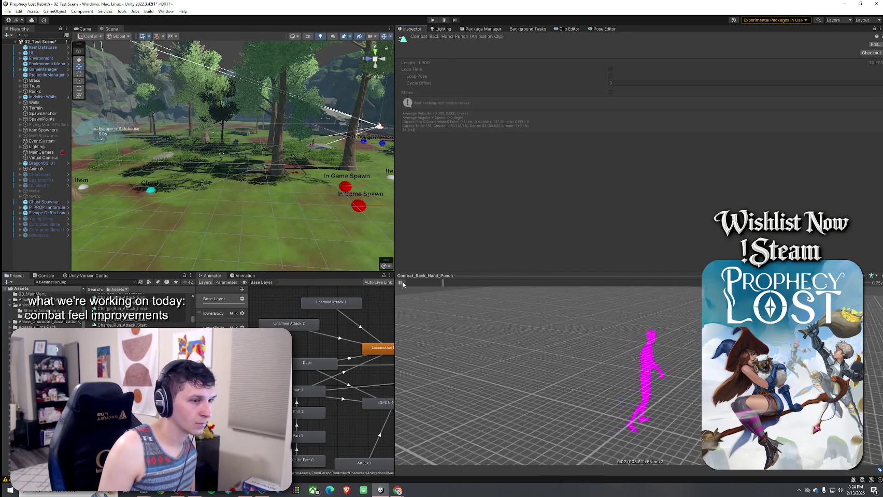
key("Down")
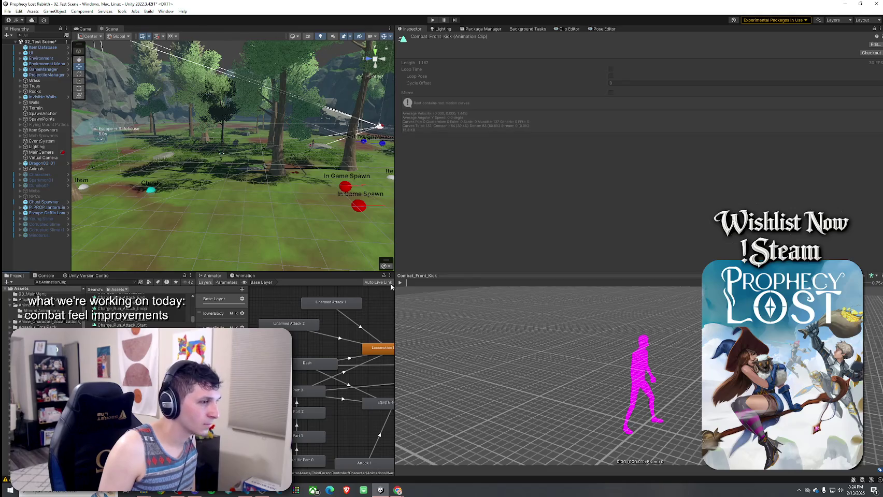
left_click(400, 283)
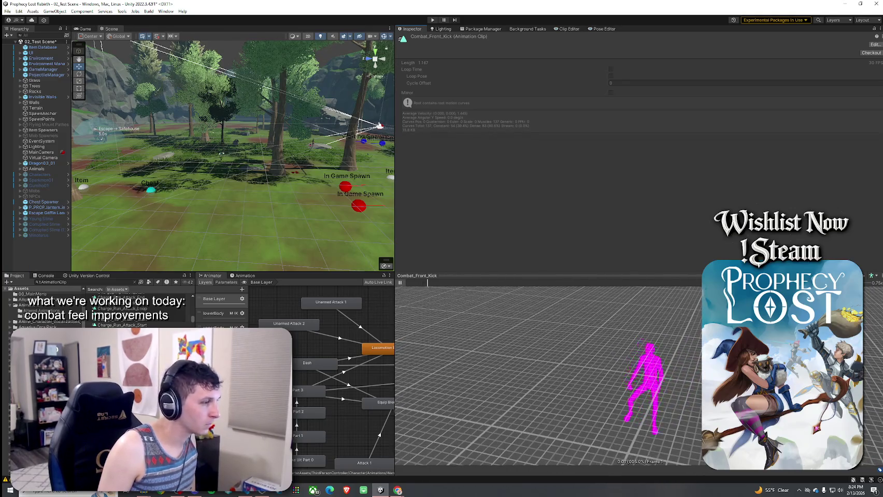
key("Down")
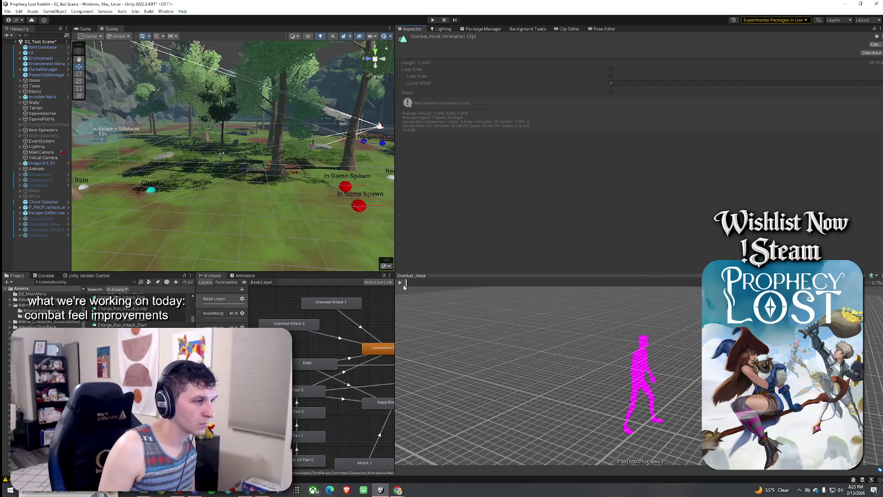
key("Down")
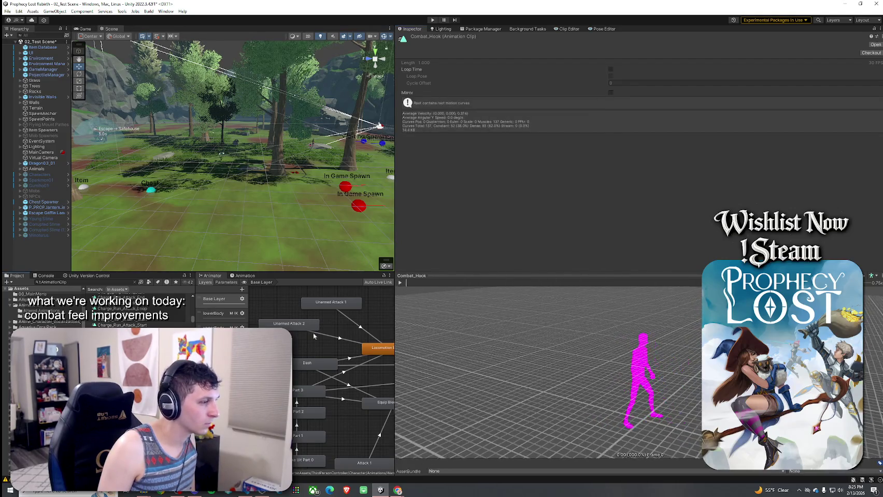
left_click(400, 283)
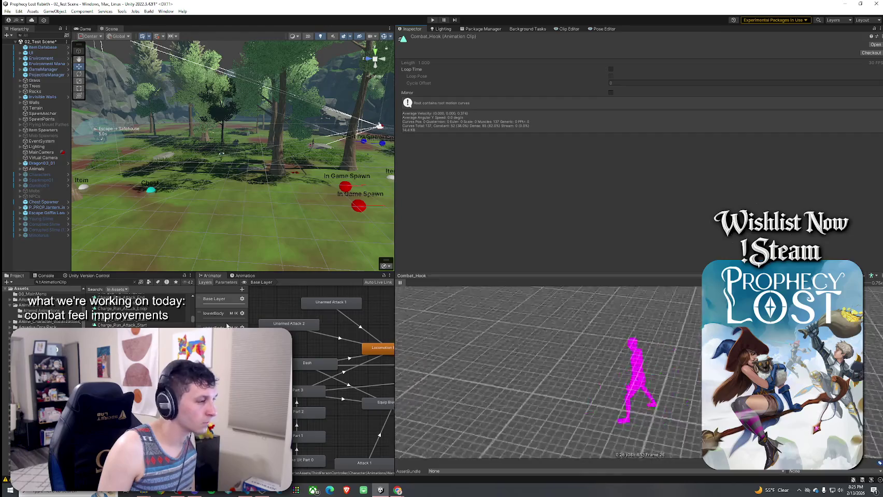
key("Up")
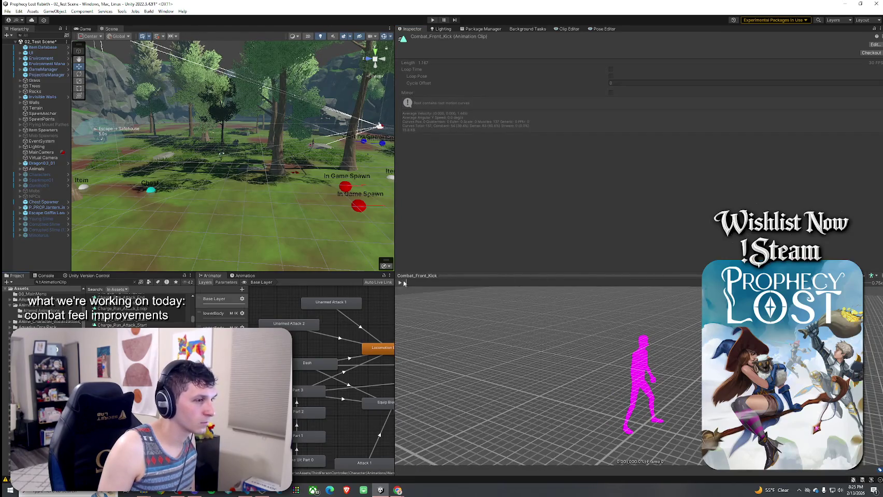
key("Down")
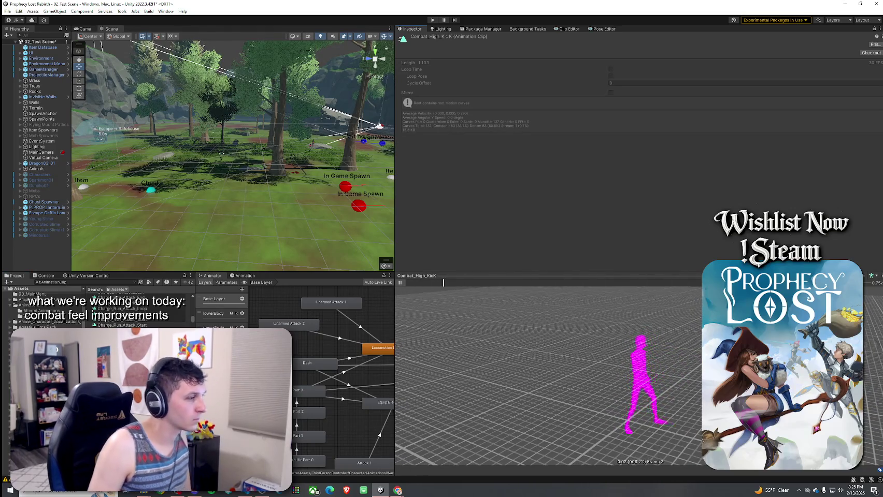
- Preview Combat_Spinning_Kick and Combat_Uppercut, then step through Combo_Attack_01_01, 03_03 and 04_03
scroll(140, 311, "down", 3)
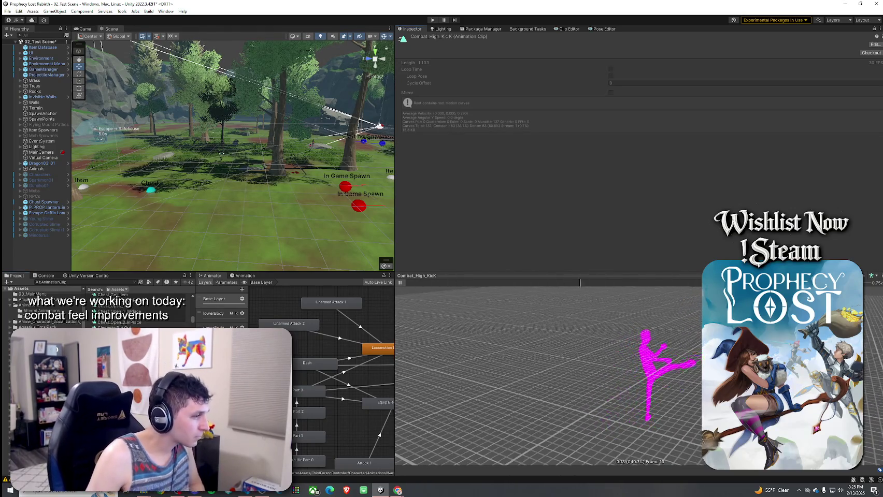
key("Down")
key("Down")
left_click(400, 283)
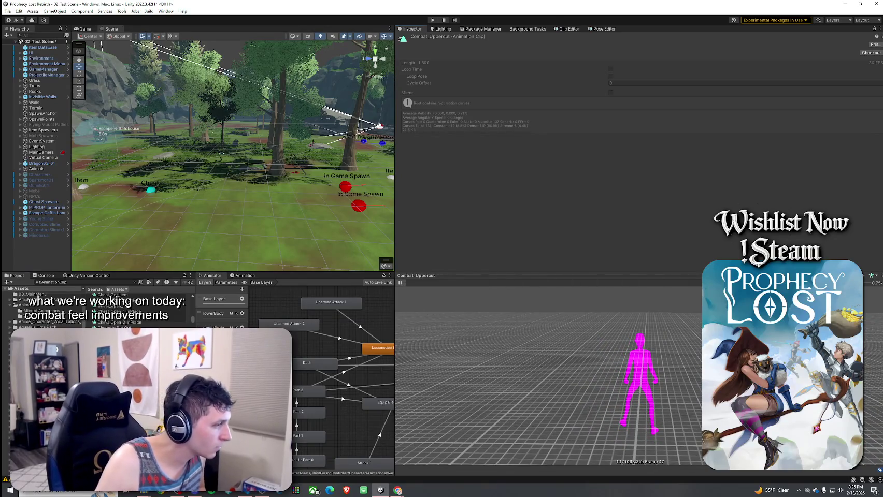
key("Down")
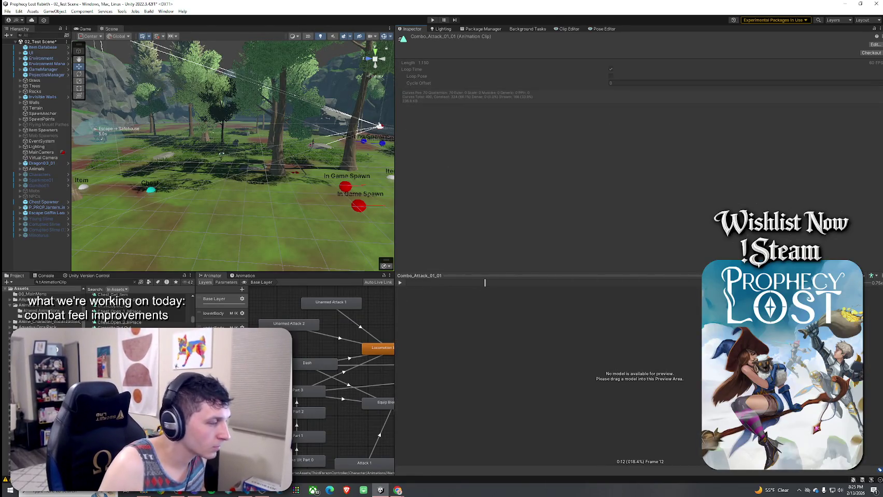
key("Down")
key("Down")
key("Down")
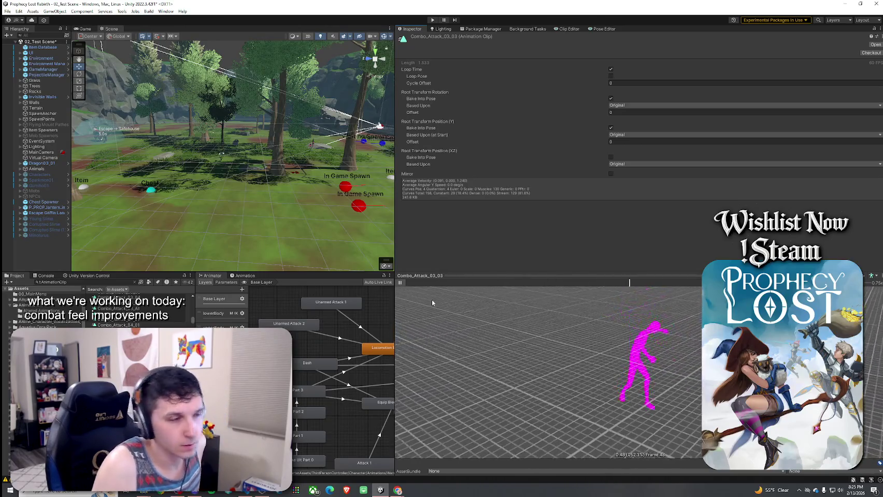
key("Down")
key("Down")
key("Down")
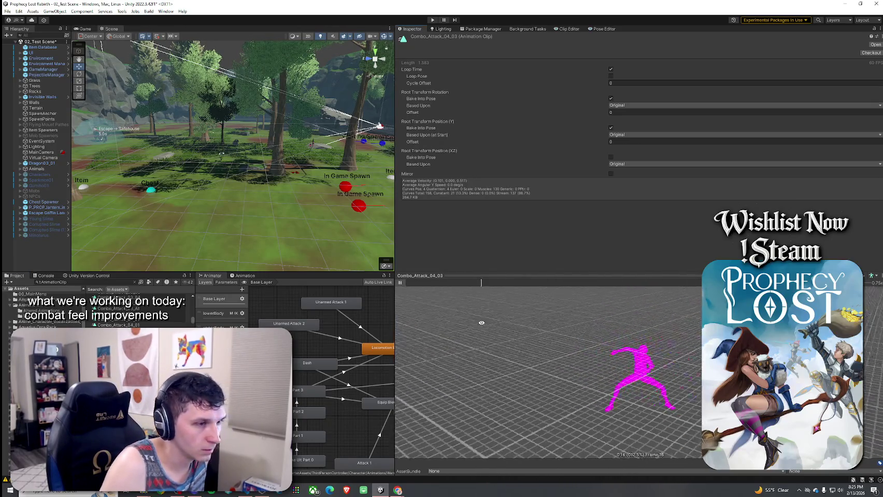
- Pause the preview, clear the t:AnimationClip filter, and widen the project browser
left_click(401, 282)
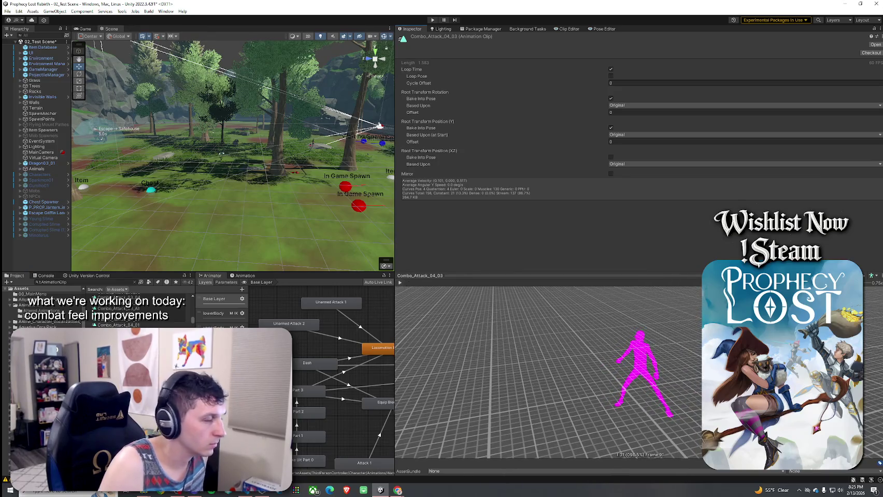
left_click(135, 283)
left_click_drag(195, 312, 287, 313)
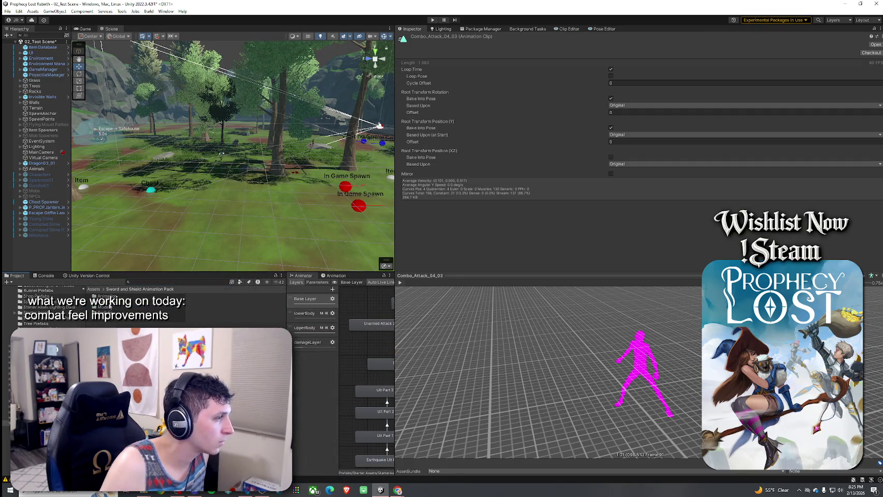
- Navigate to Animation > Humanoid > 02_Attack > 01_Combo_Attack_01
double_click(107, 297)
double_click(114, 303)
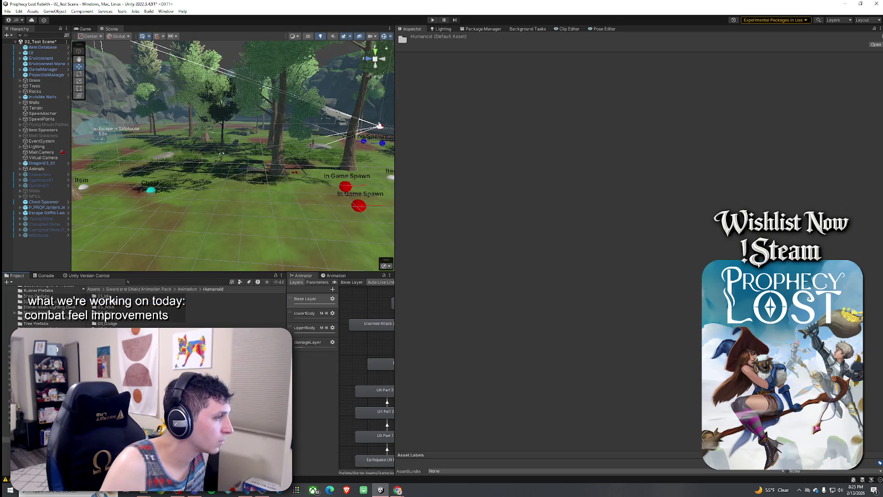
double_click(109, 301)
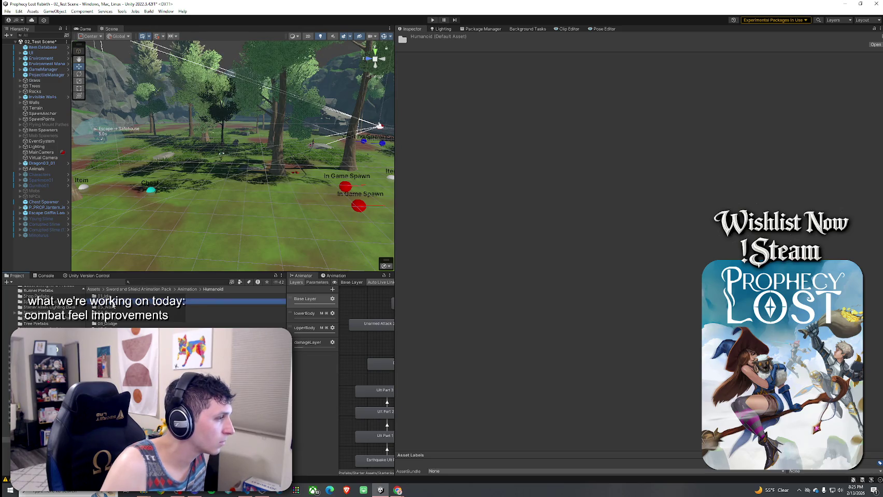
left_click(111, 296)
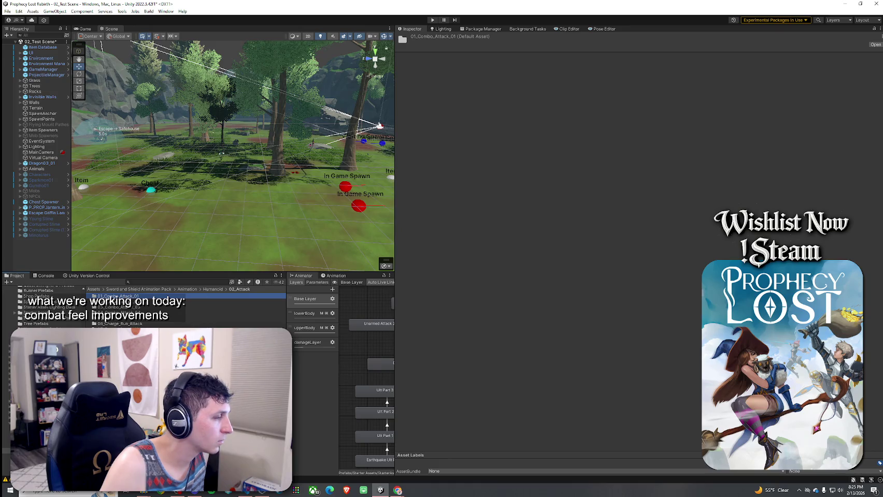
double_click(117, 296)
left_click(117, 297)
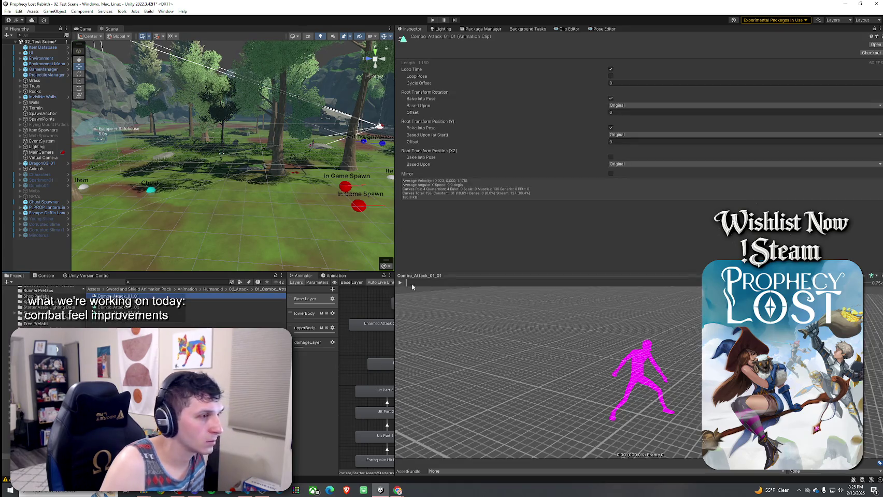
- Preview Combo_Attack_01_All, Combo_Attack_01_01 and Combo_Attack_01_02, rewinding and orbiting the view
left_click(117, 319)
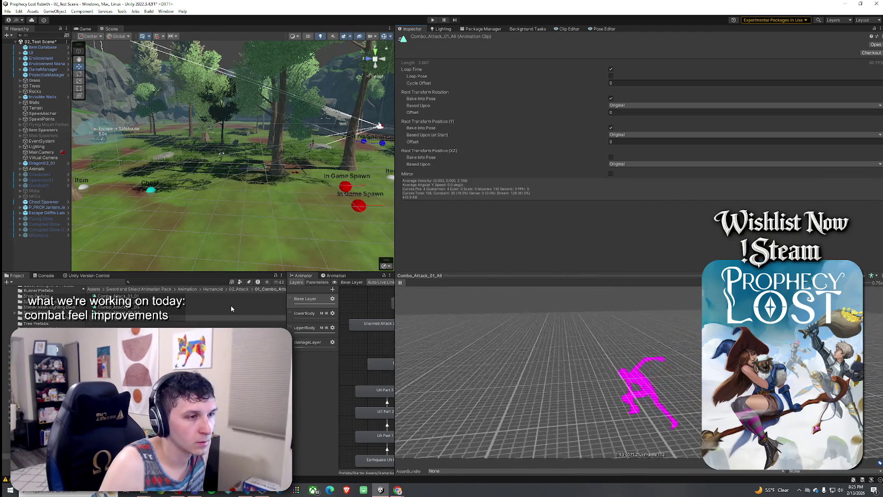
left_click(400, 283)
left_click(400, 283)
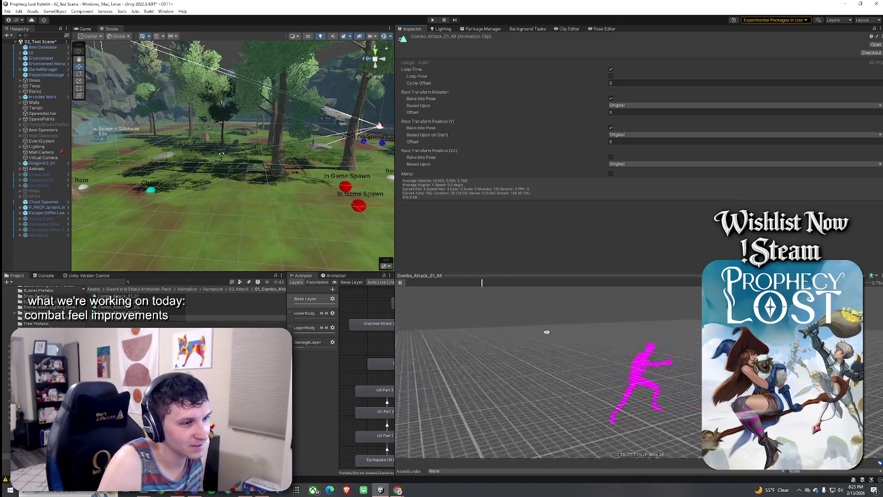
left_click(237, 306)
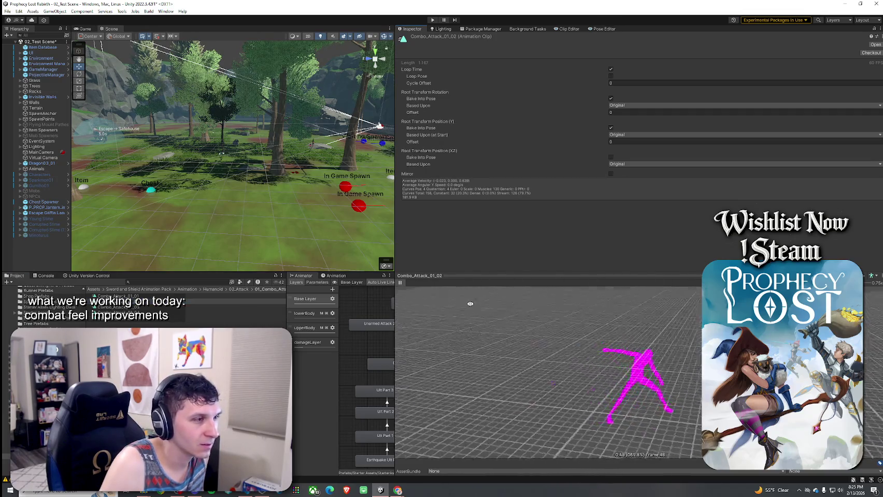
key("Up")
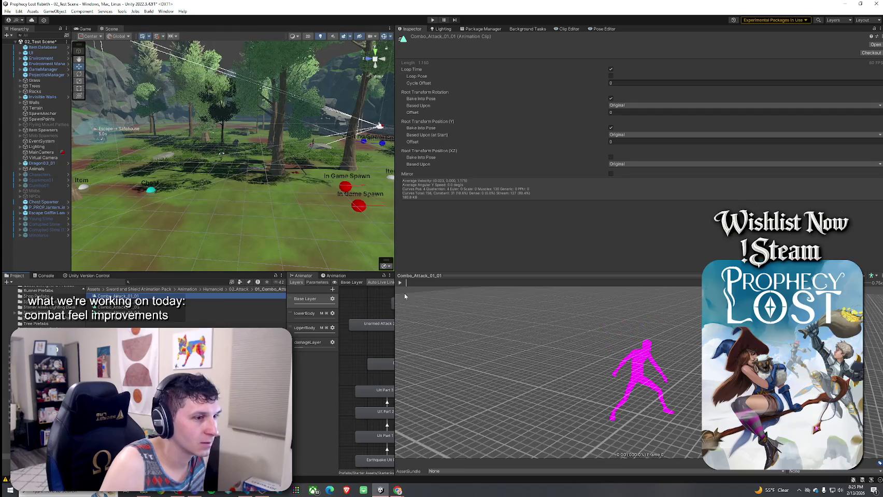
left_click(400, 283)
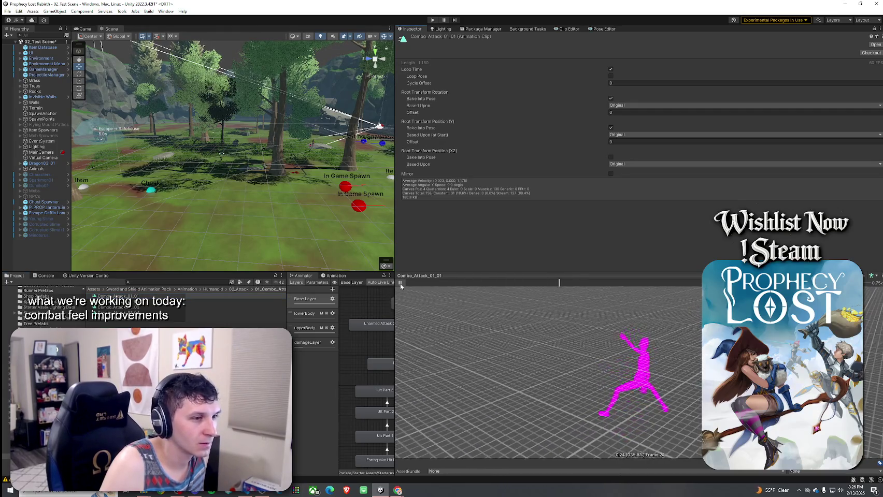
key("Down")
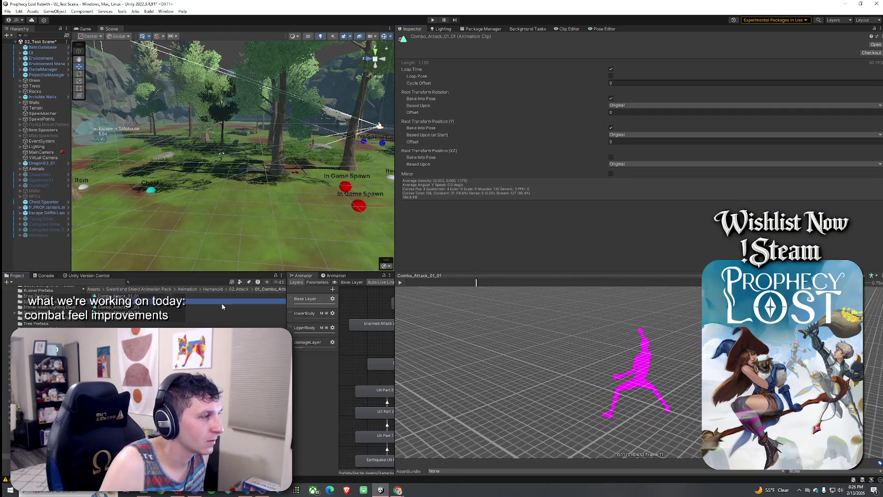
left_click(401, 283)
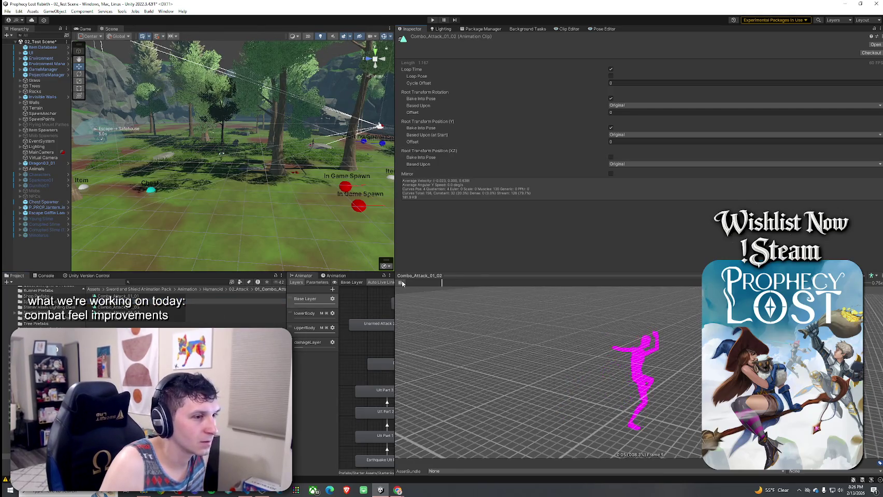
left_click(407, 286)
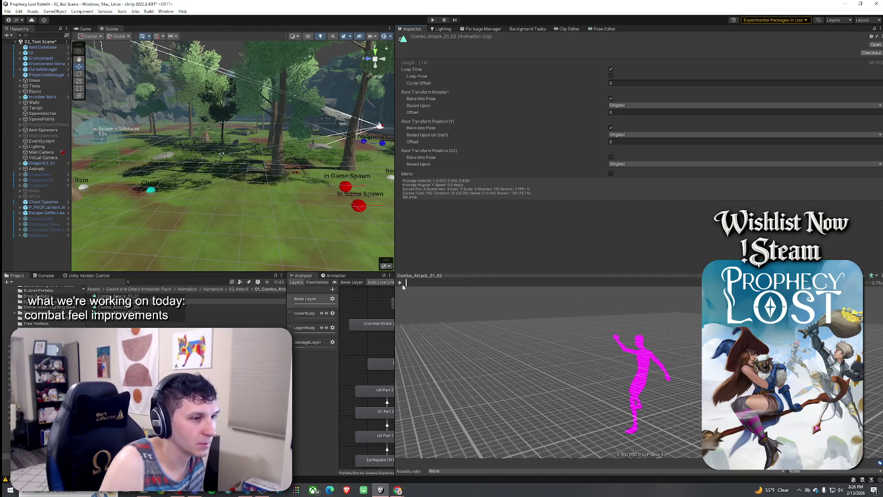
left_click_drag(403, 286, 409, 311)
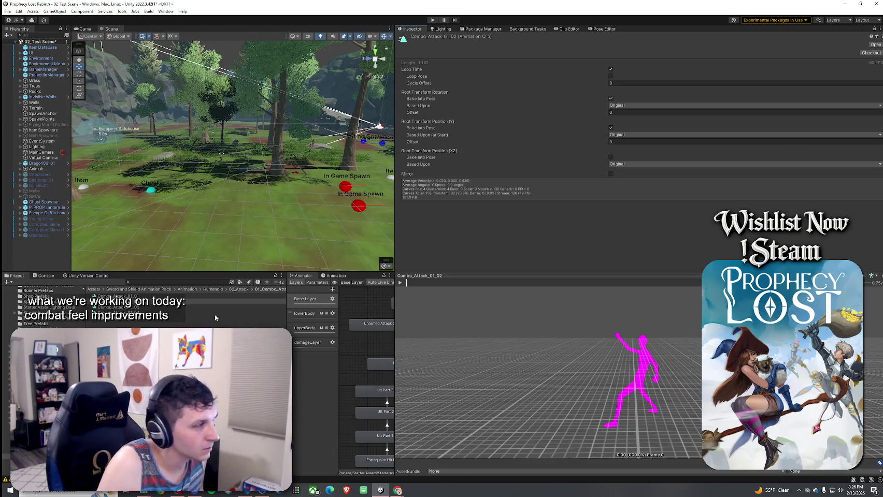
- Preview Combo_Attack_01_03 and 01_04, then return to 02_Attack and select 14_Run_Attack
key("Down")
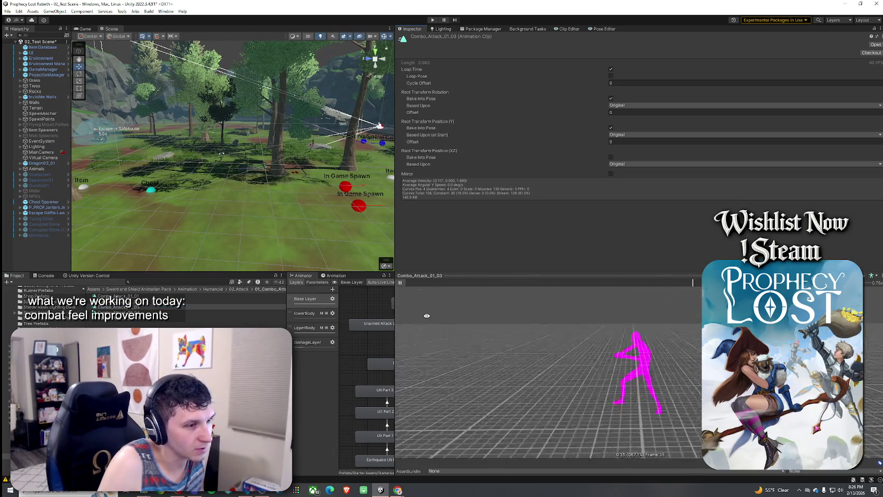
key("Down")
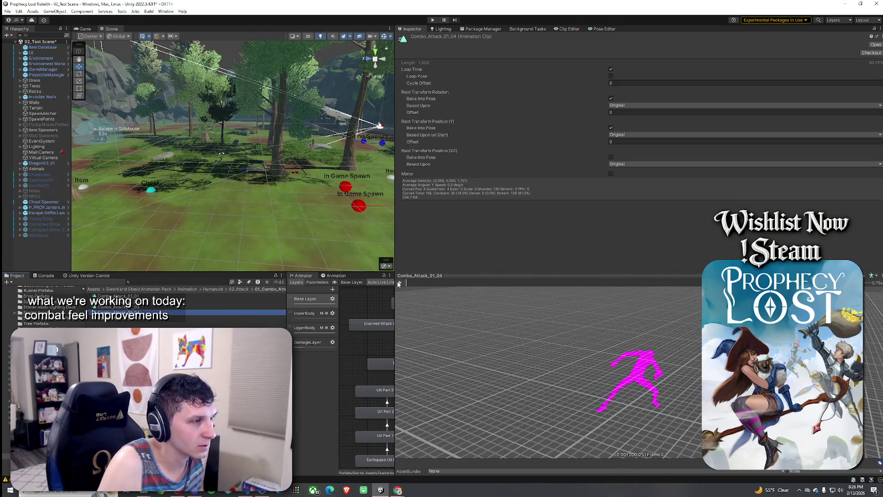
left_click(400, 283)
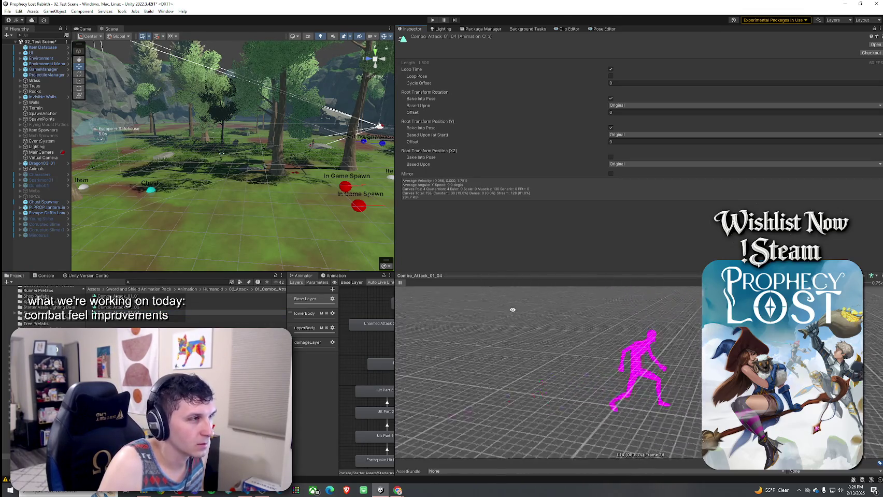
left_click(232, 301)
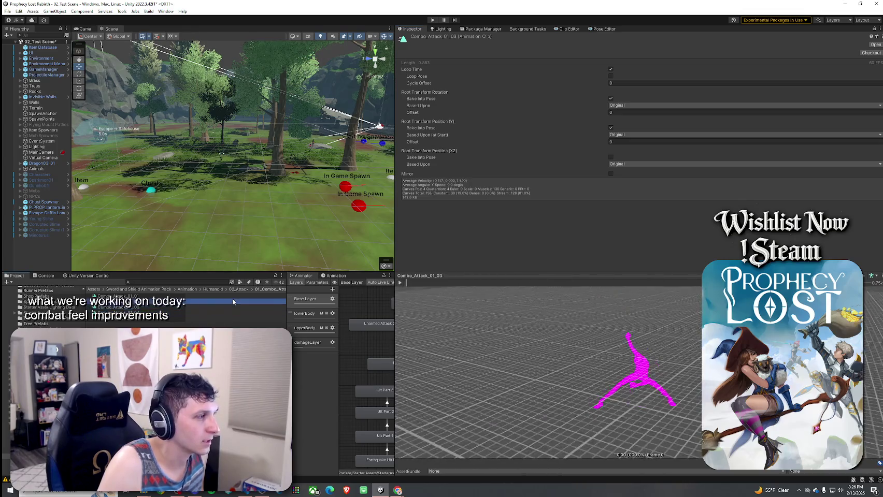
left_click(239, 289)
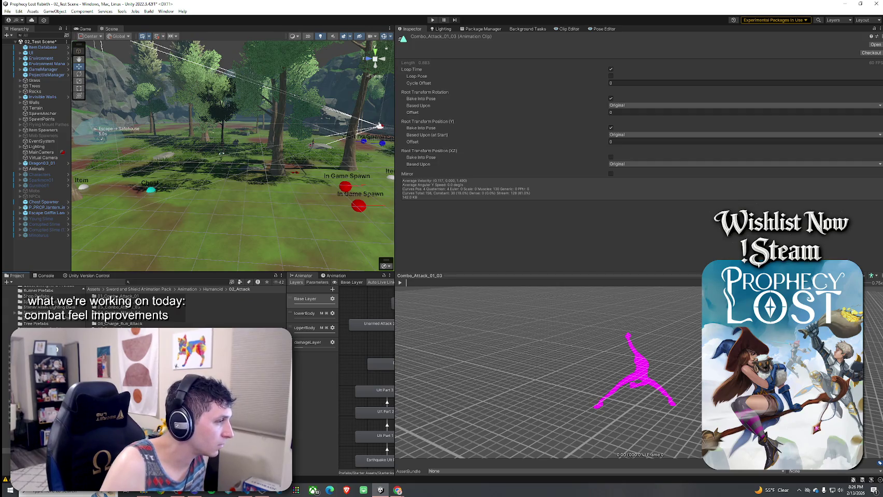
left_click(119, 366)
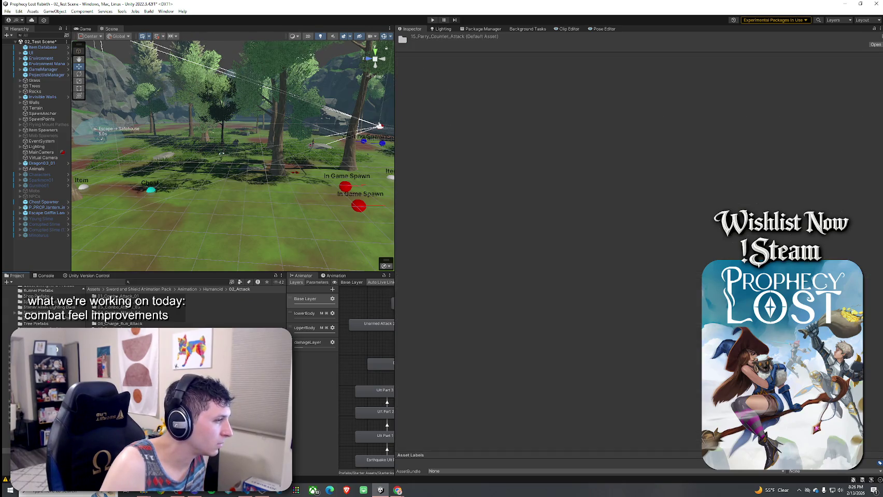
- Preview the Run_Attack_02 clip in the 14_Run_Attack folder, then return to 02_Attack
double_click(119, 367)
left_click(112, 296)
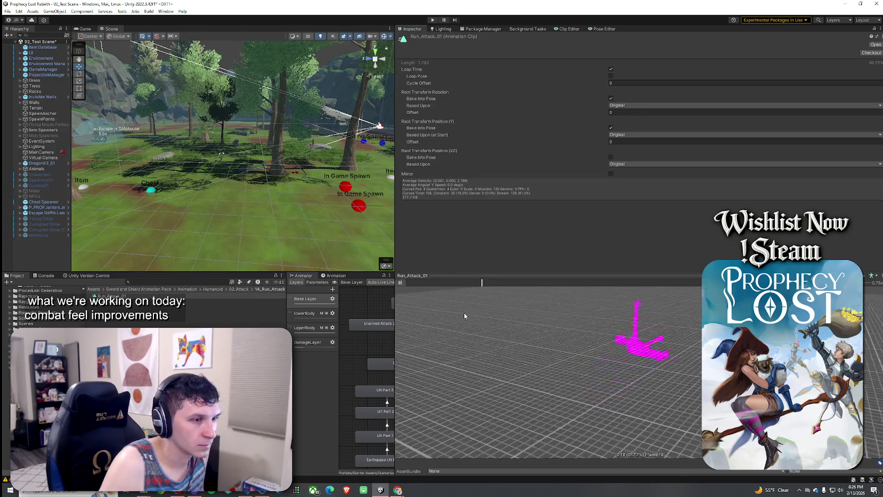
left_click(177, 310)
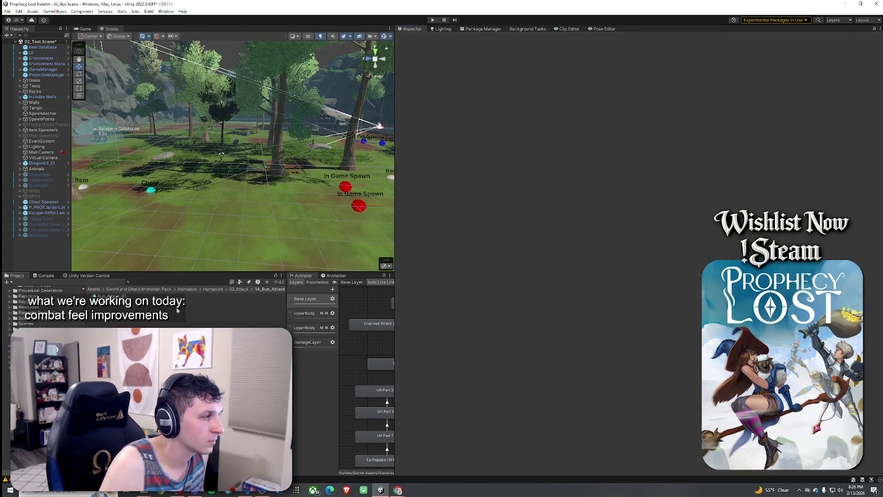
left_click(221, 305)
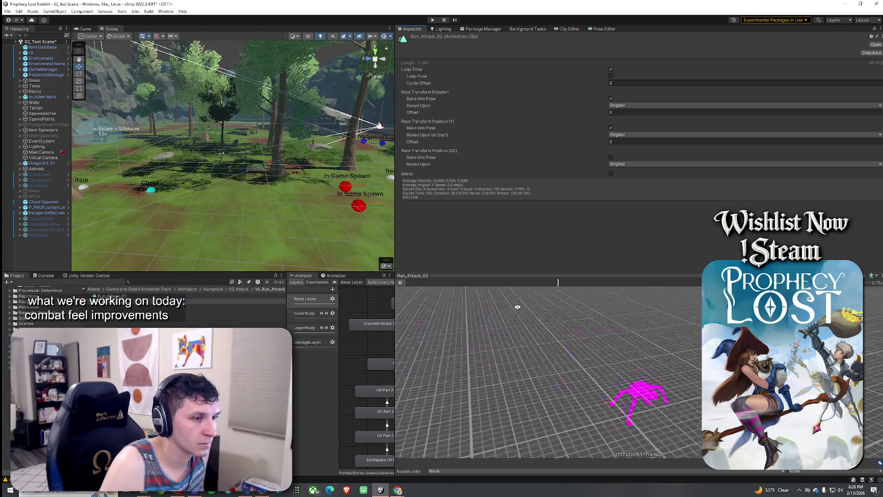
left_click(238, 290)
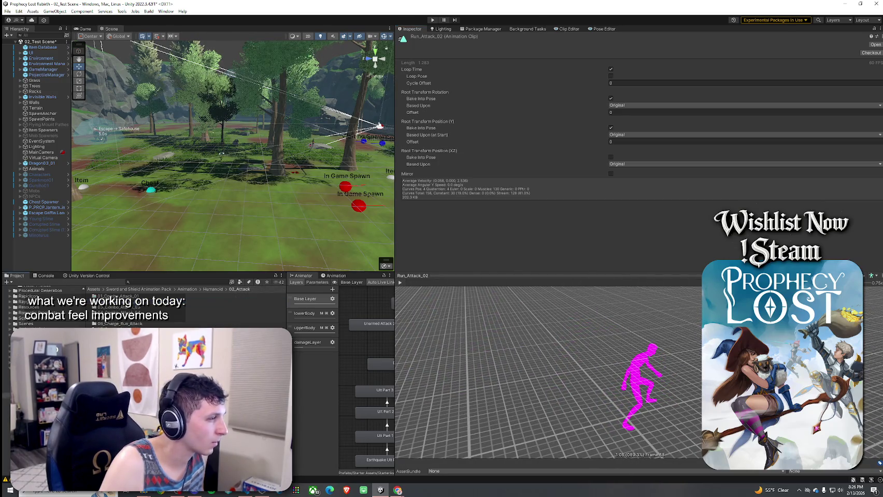
- Play the Parry_Counter_Attack clip's Inspector preview, then go back to the Humanoid folder
left_click(132, 325)
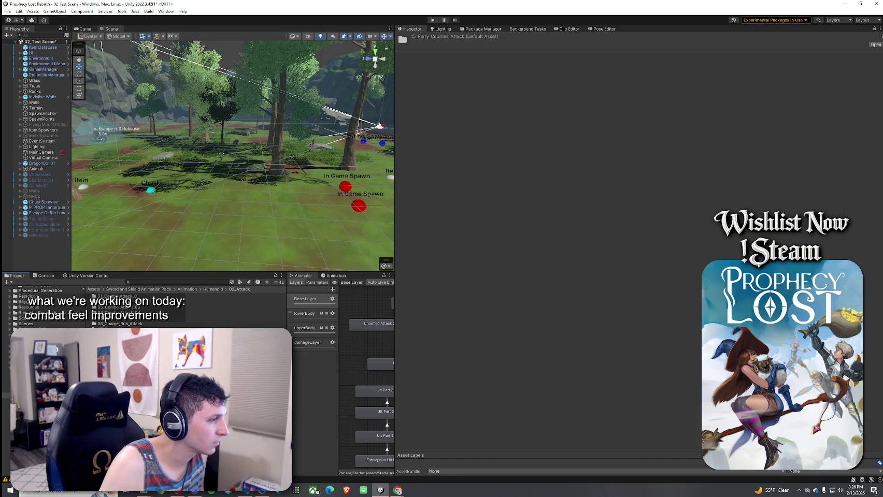
left_click(202, 298)
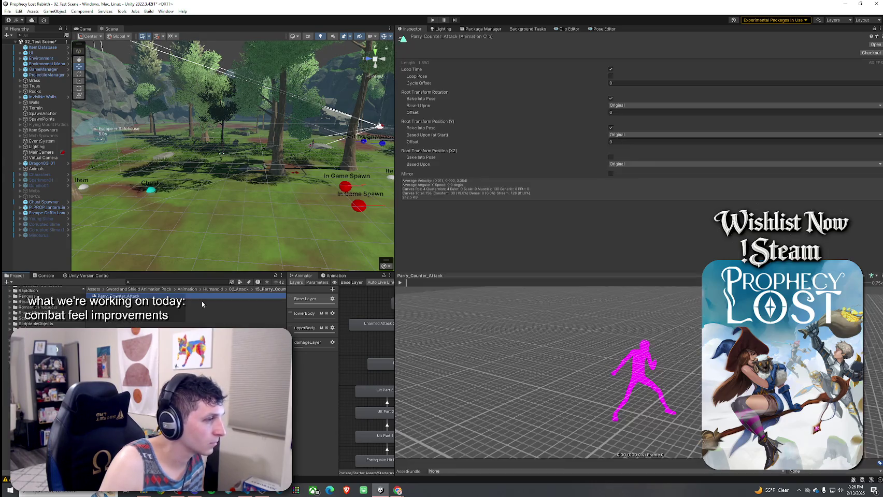
left_click(403, 282)
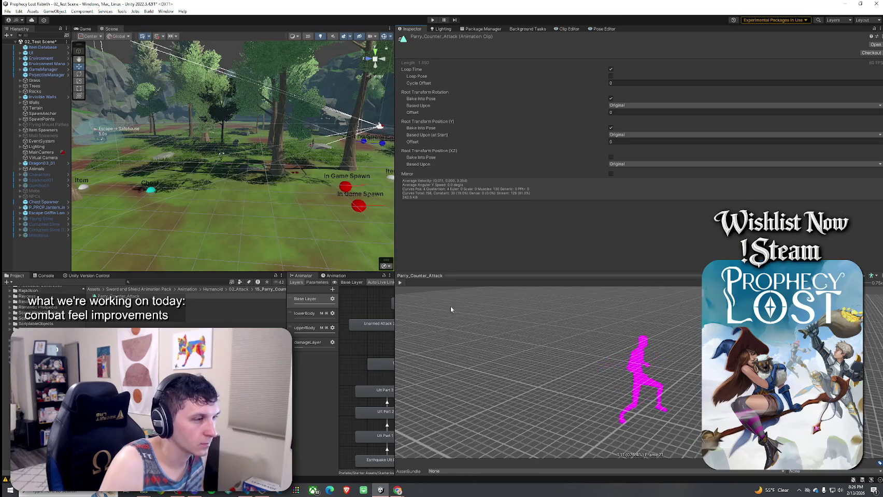
left_click(205, 290)
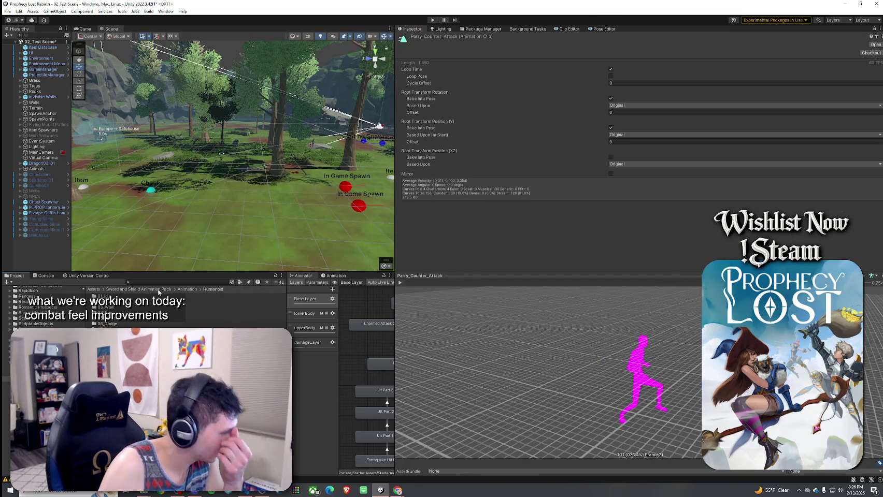
- Filter the Assets folder to Animation Clip type and step through the idle clips
left_click(101, 289)
left_click(241, 283)
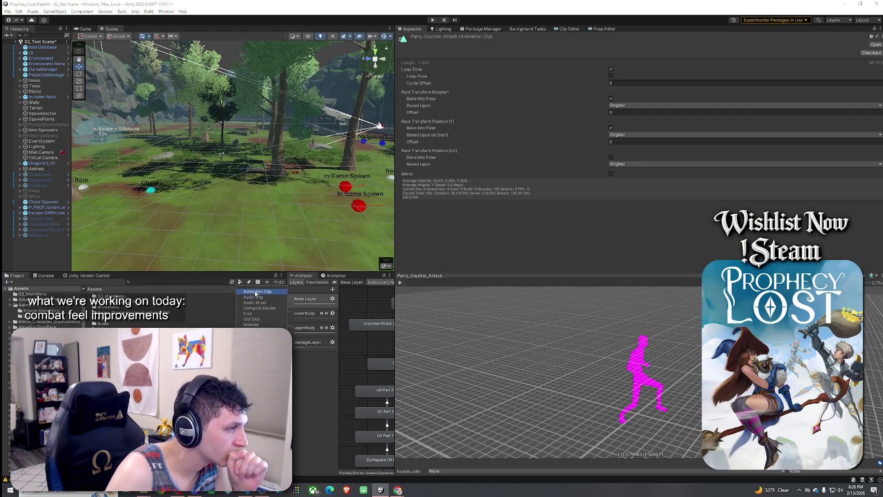
left_click(255, 292)
left_click(297, 371)
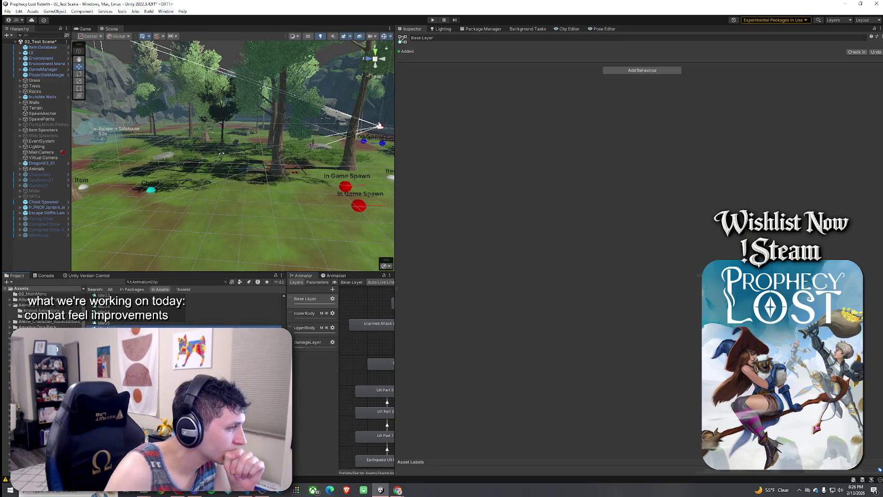
key("Down")
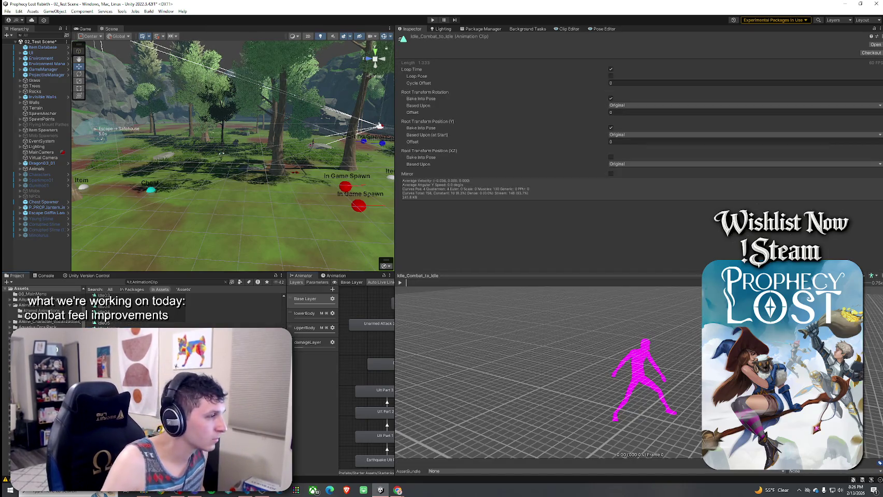
key("Down")
key("Down")
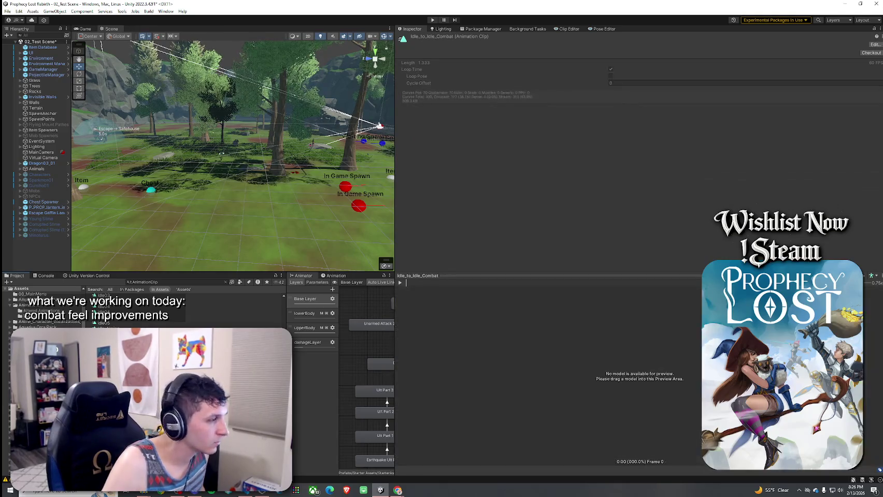
key("Down")
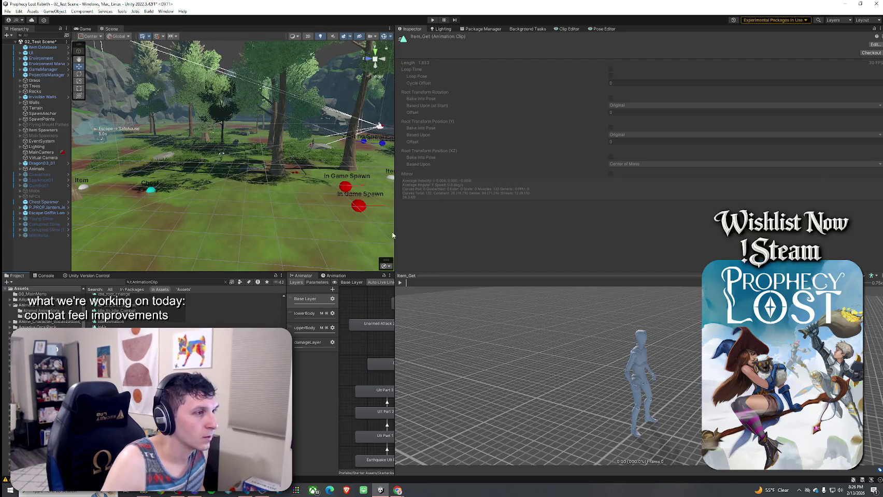
- Widen and heighten the Scene view by dragging the panel dividers
left_click_drag(395, 236, 650, 237)
left_click_drag(473, 279, 473, 352)
left_click(8, 11)
- Save the scene and Player.cs in VS Code, then enter Play mode in Unity
left_click(20, 45)
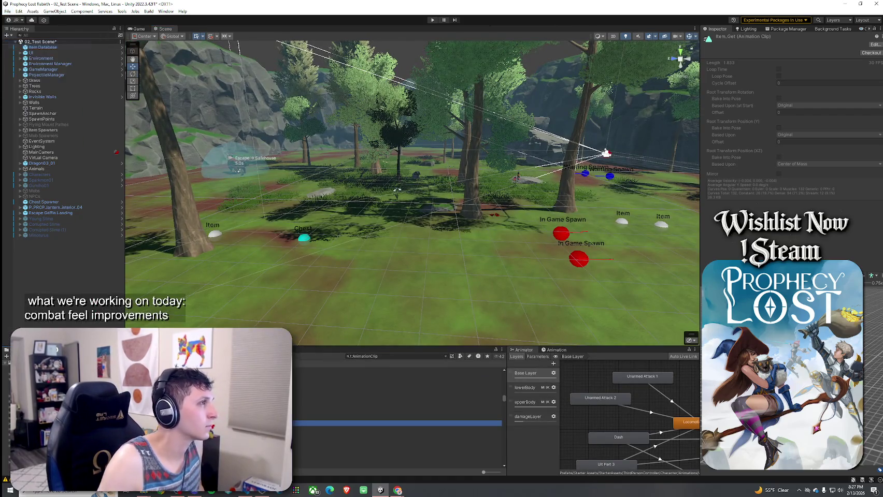
key("alt+Tab")
left_click(27, 10)
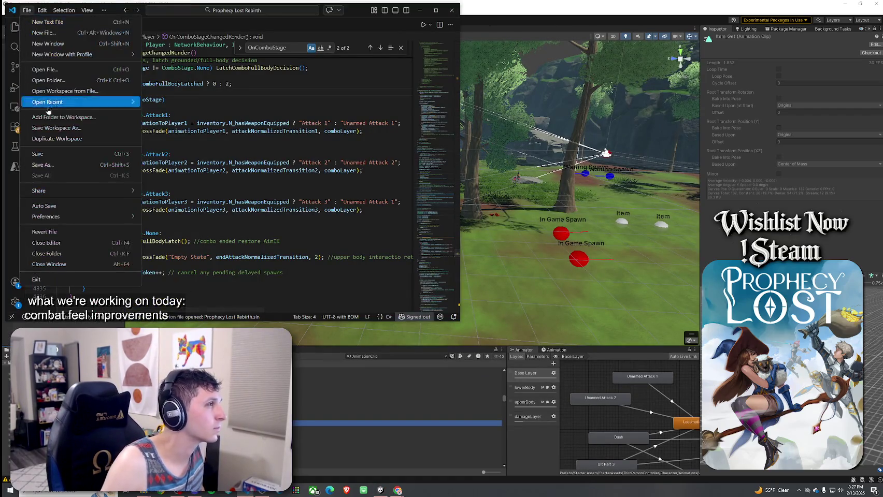
left_click(51, 151)
left_click(535, 8)
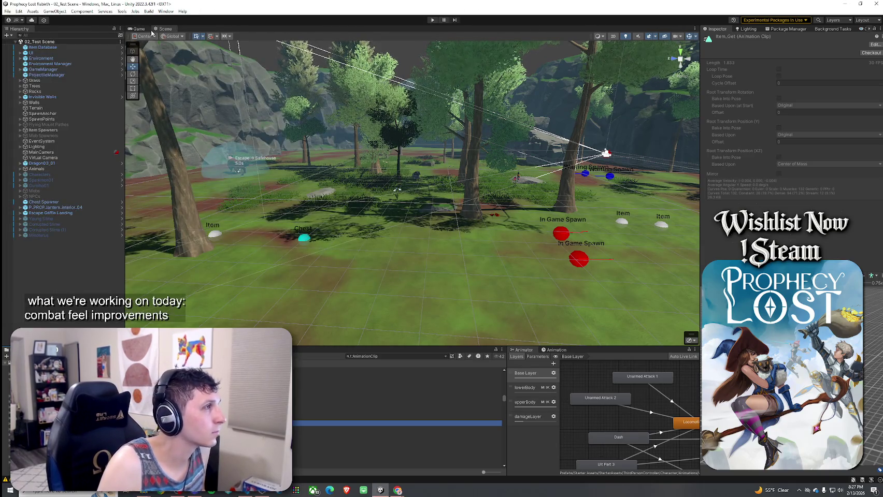
left_click(139, 28)
key("ctrl+p")
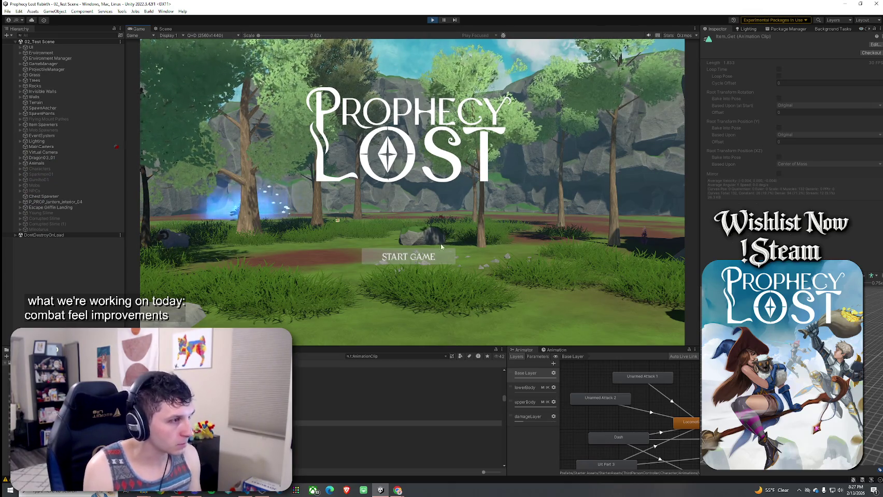
- Start the game, run the character toward the portal, and enlarge the Animator graph
left_click(408, 257)
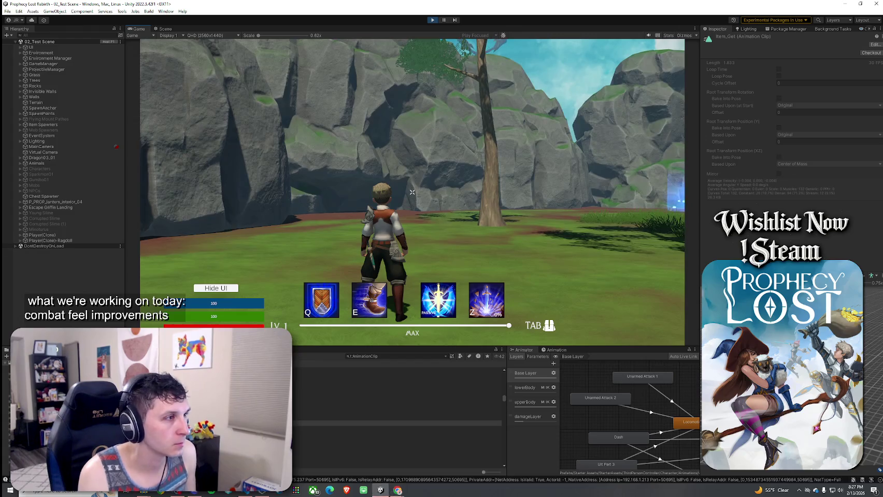
key("w")
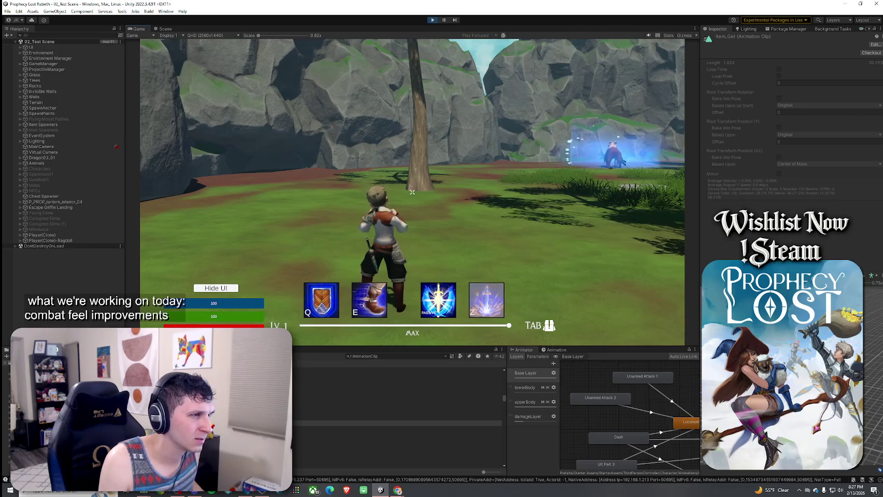
key("w")
key("super")
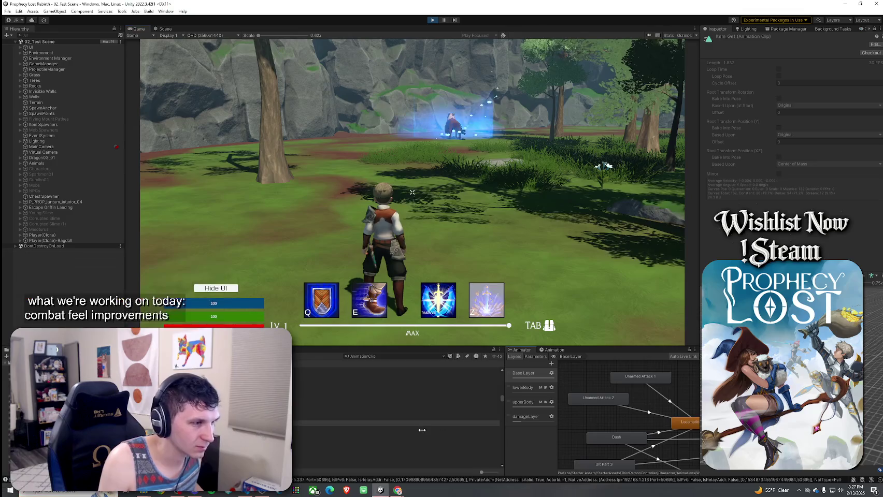
left_click_drag(505, 431, 421, 430)
left_click_drag(507, 348, 507, 239)
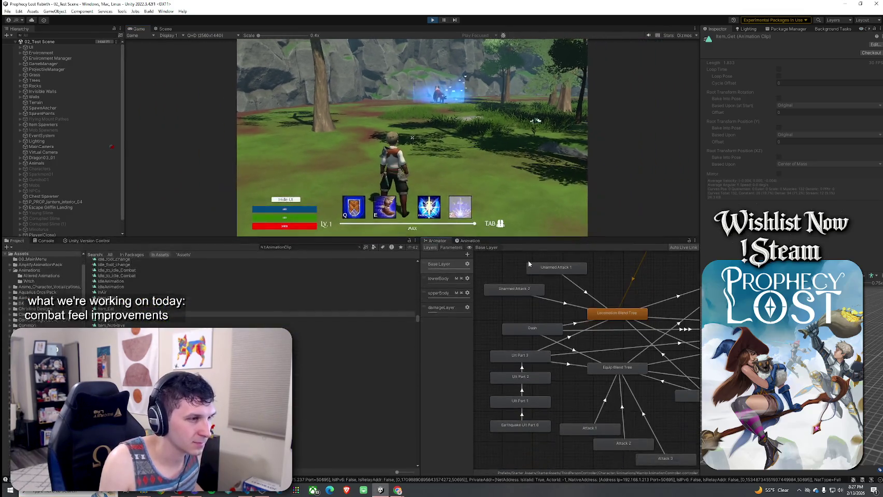
- Try Unarmed Attack 1, Attack 1, then Attack 2 as the Base Layer default state
right_click(521, 321)
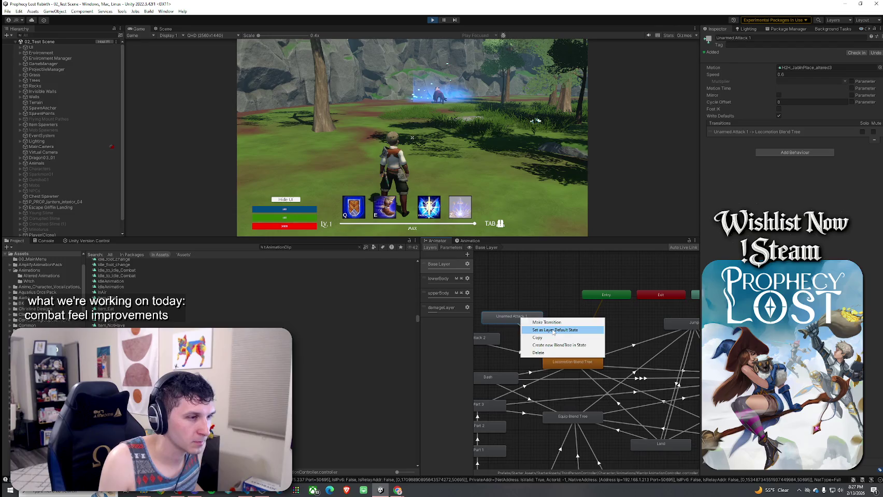
left_click(552, 331)
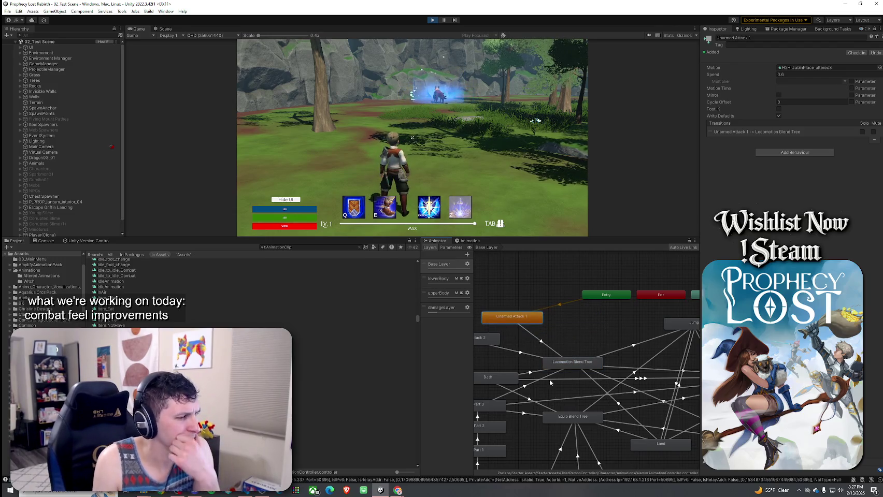
scroll(549, 379, "down", 2)
right_click(569, 420)
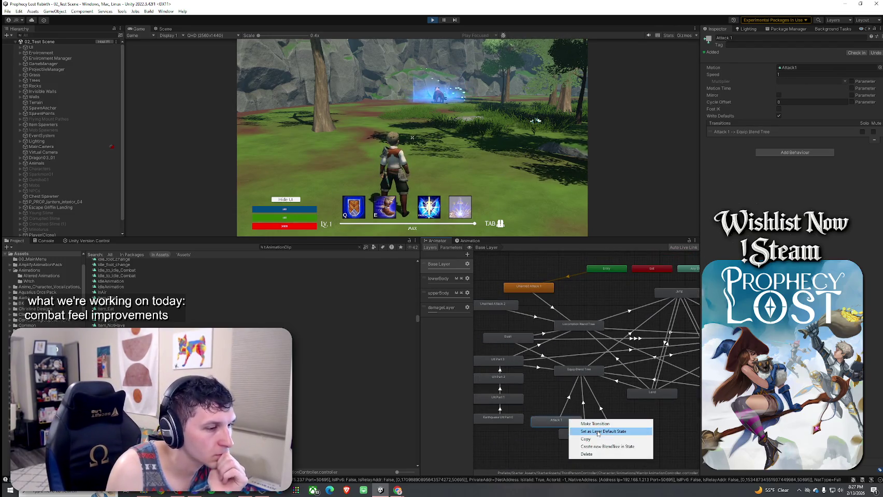
left_click(599, 432)
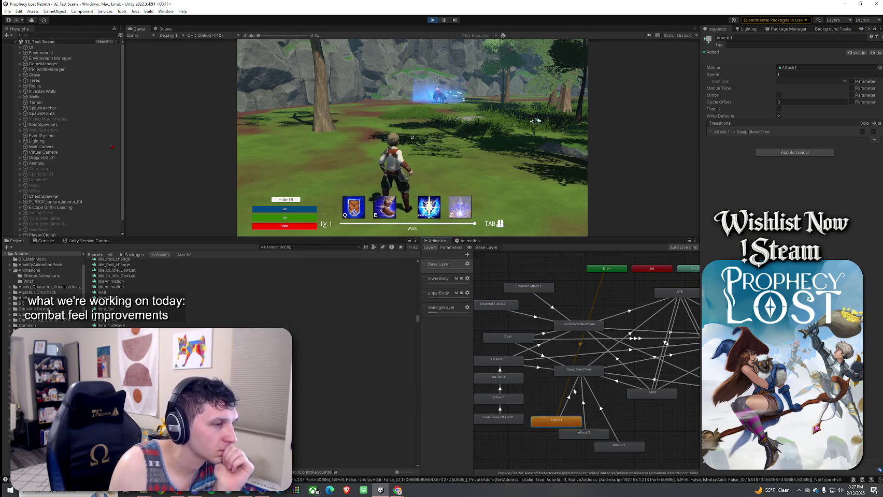
left_click(412, 138)
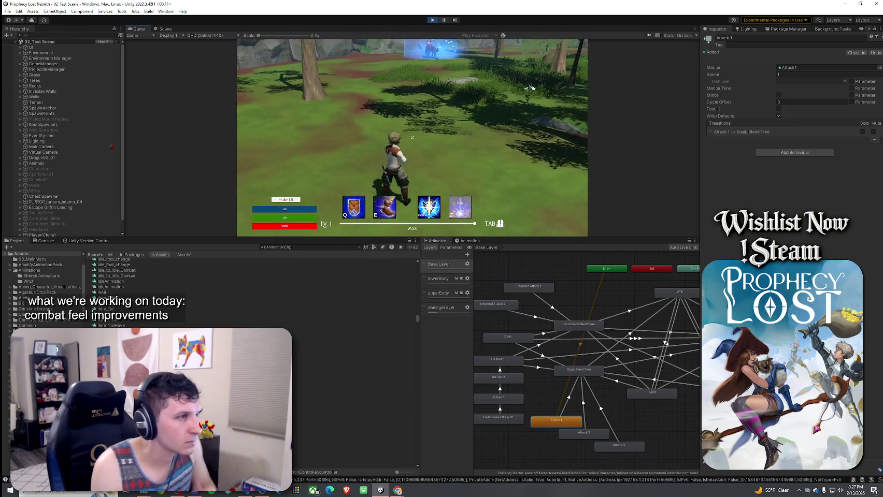
key("super")
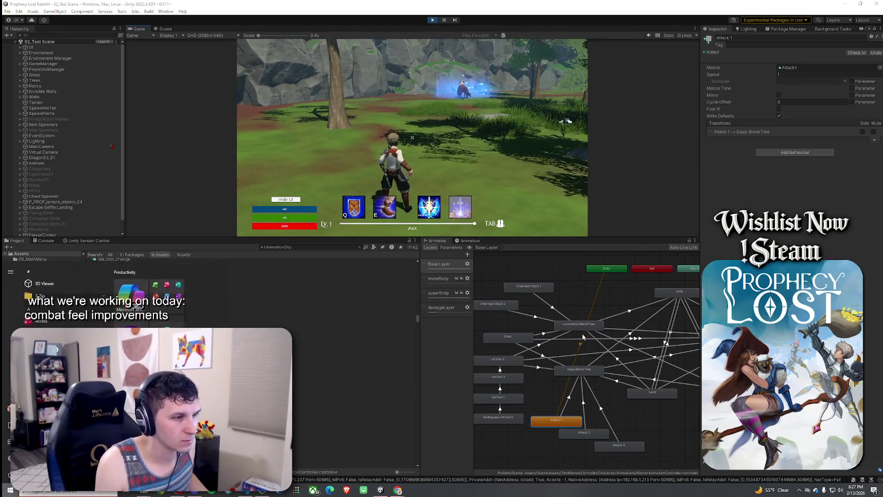
right_click(581, 329)
right_click(587, 435)
right_click(586, 434)
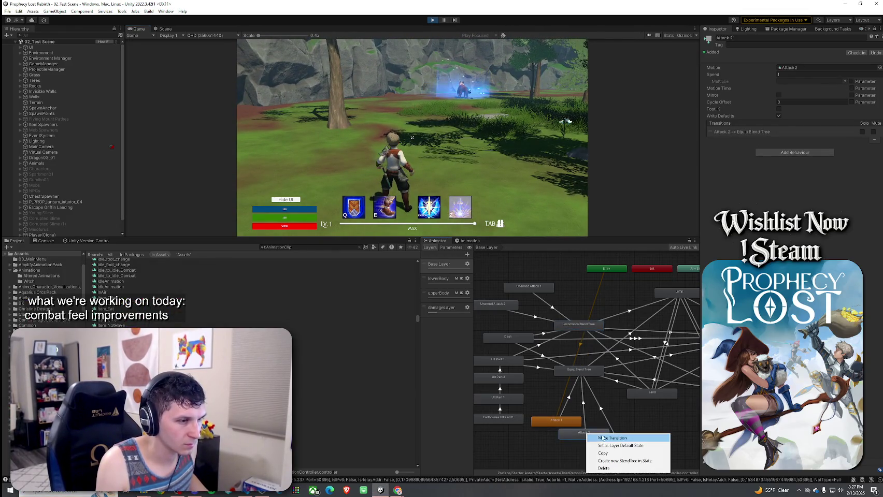
left_click(611, 445)
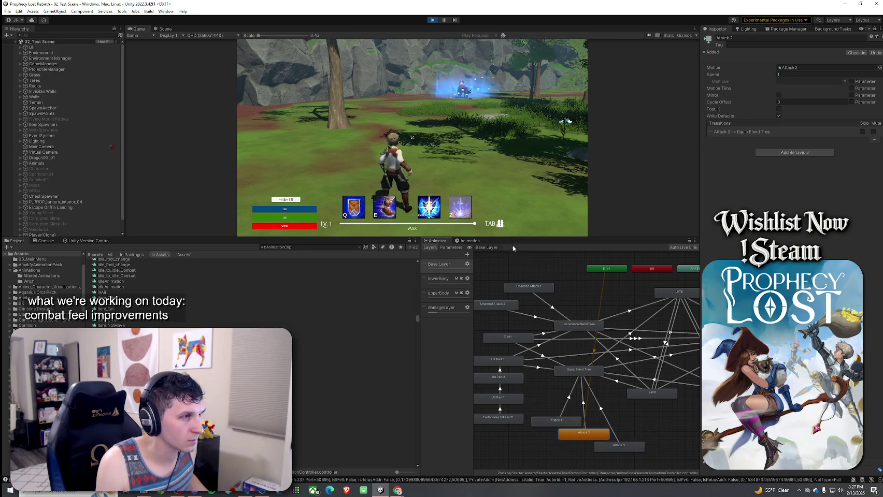
- Toggle the default between Unarmed Attack 1 and Unarmed Attack 2, settling on Unarmed Attack 1
key("w")
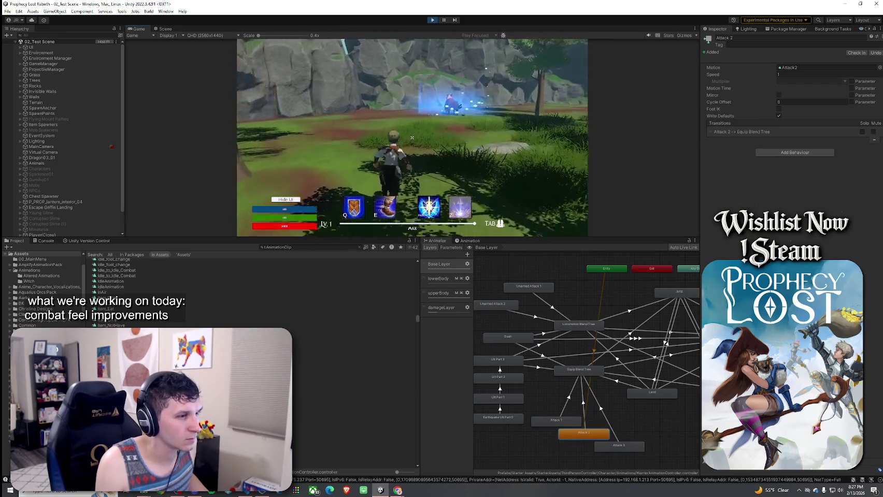
key("Escape")
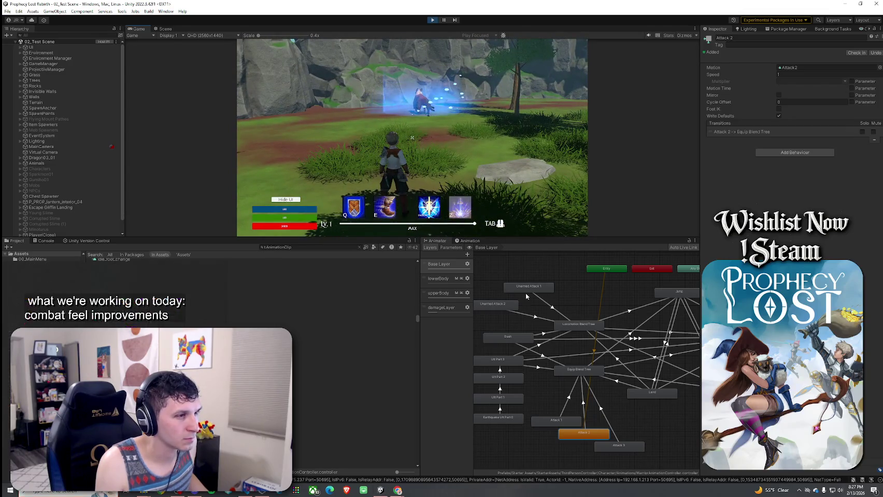
left_click(524, 296)
left_click(528, 287)
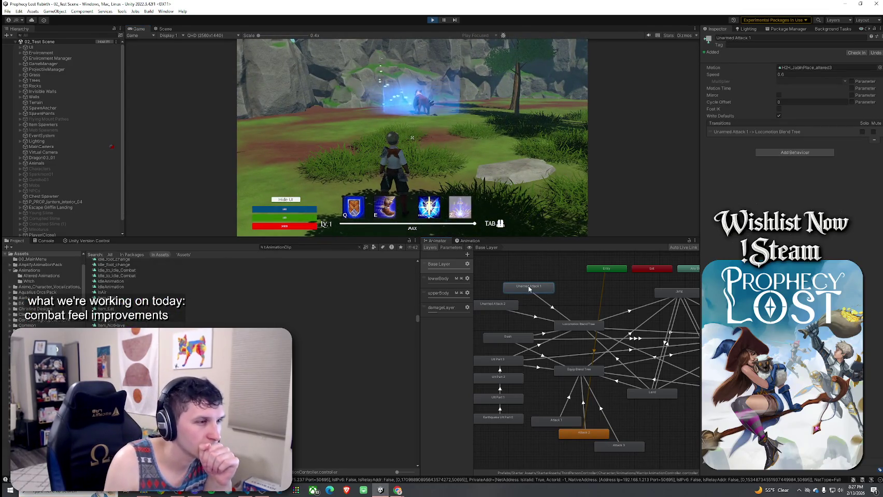
right_click(528, 289)
left_click(565, 299)
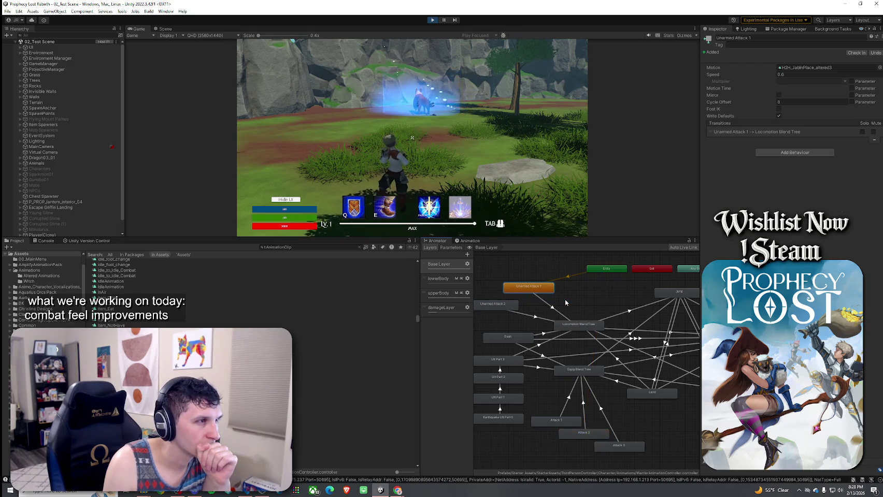
right_click(547, 291)
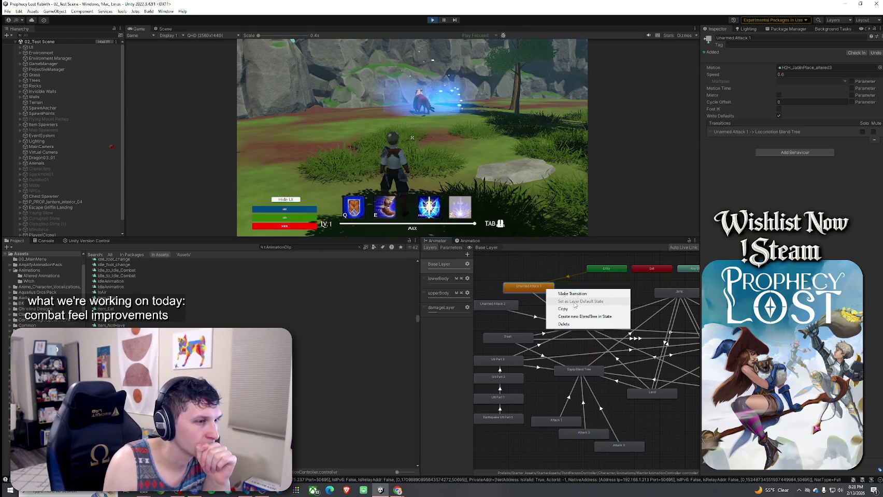
right_click(505, 304)
left_click(542, 317)
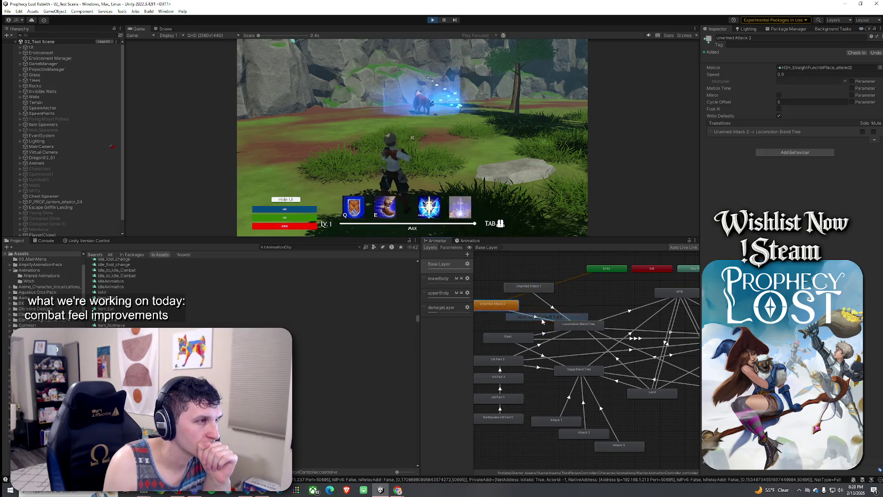
right_click(528, 289)
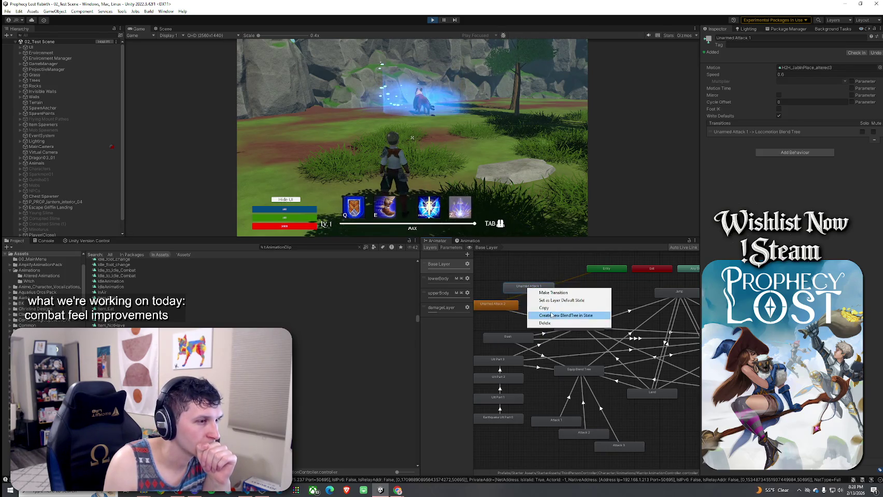
left_click(557, 301)
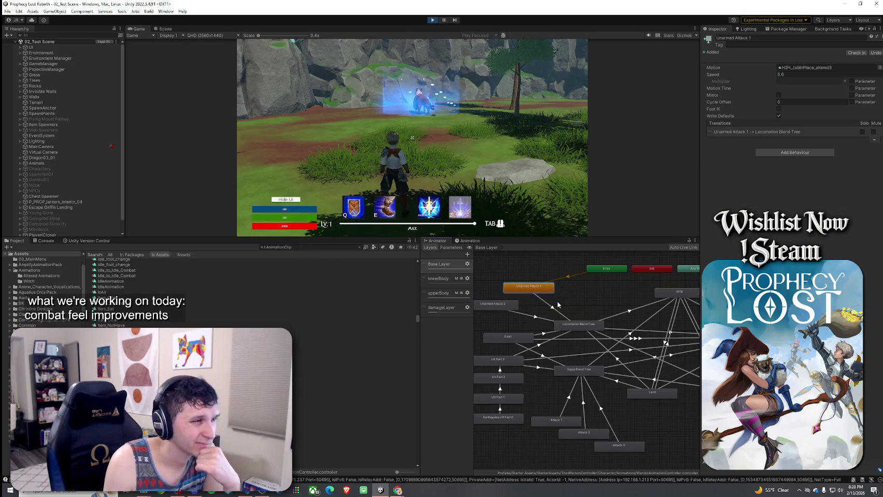
- Open Unarmed Attack 1's jab motion and locate the H2H_JabInPlace_altered3 clip asset
double_click(527, 288)
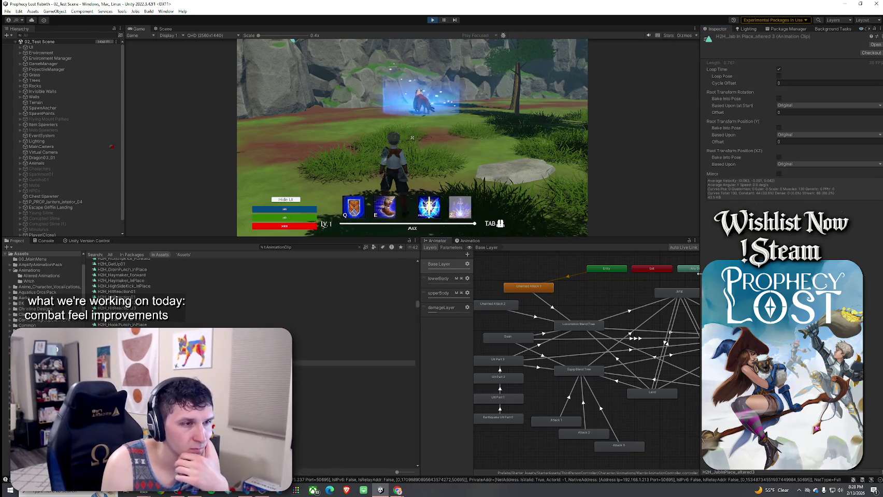
left_click(551, 289)
double_click(540, 291)
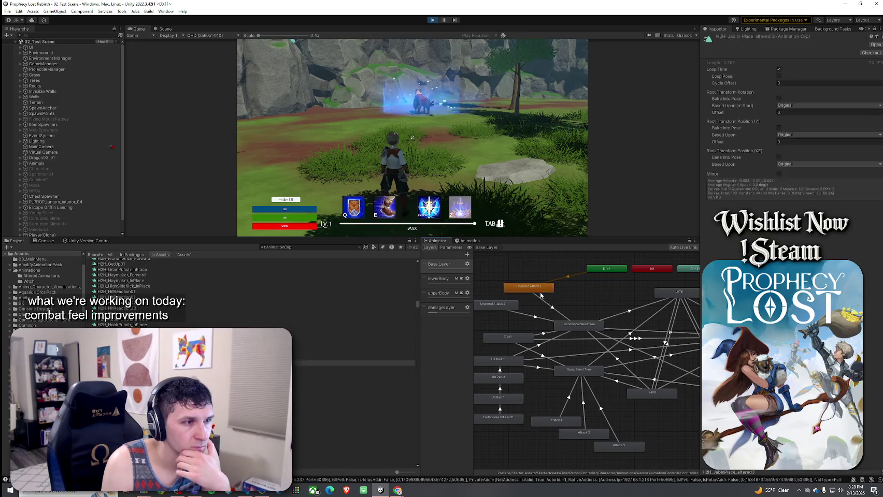
left_click(546, 291)
left_click(800, 68)
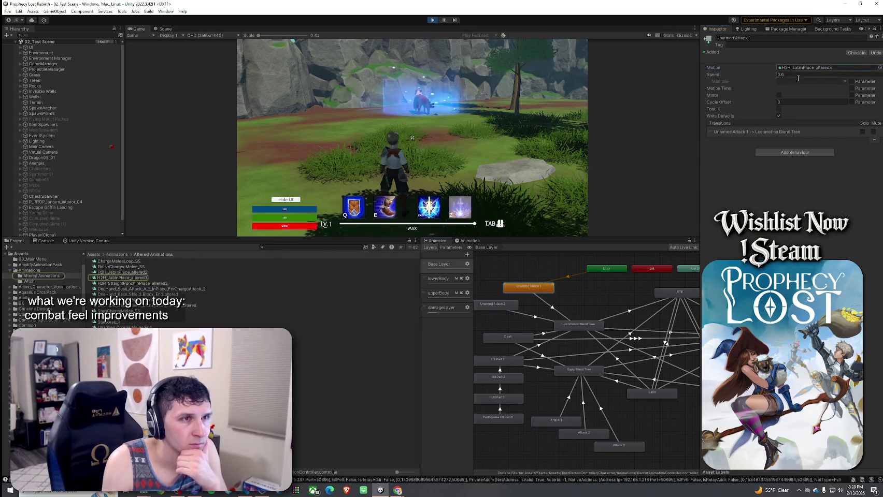
left_click(385, 277)
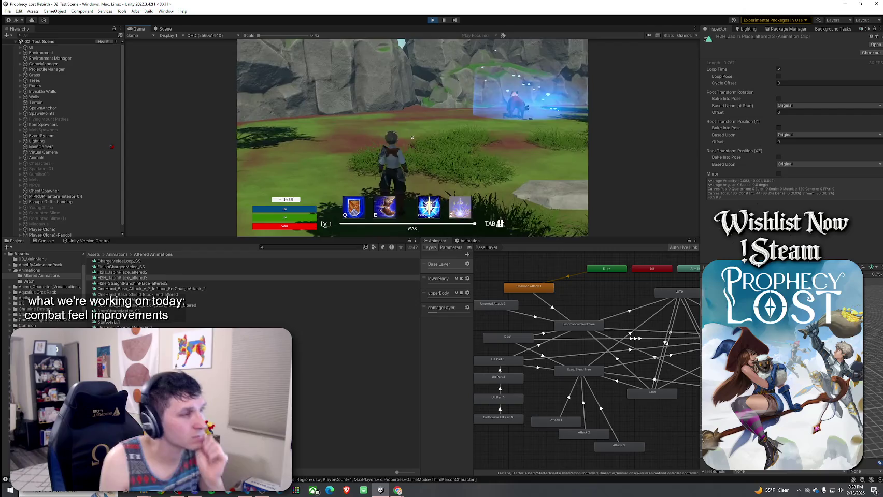
- Walk the character forward and expand Player(Clone) in the Hierarchy
key("w")
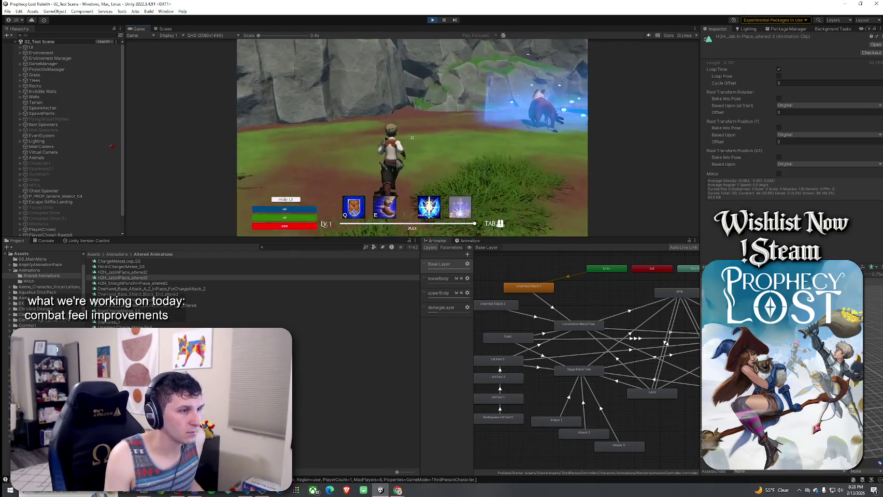
key("super")
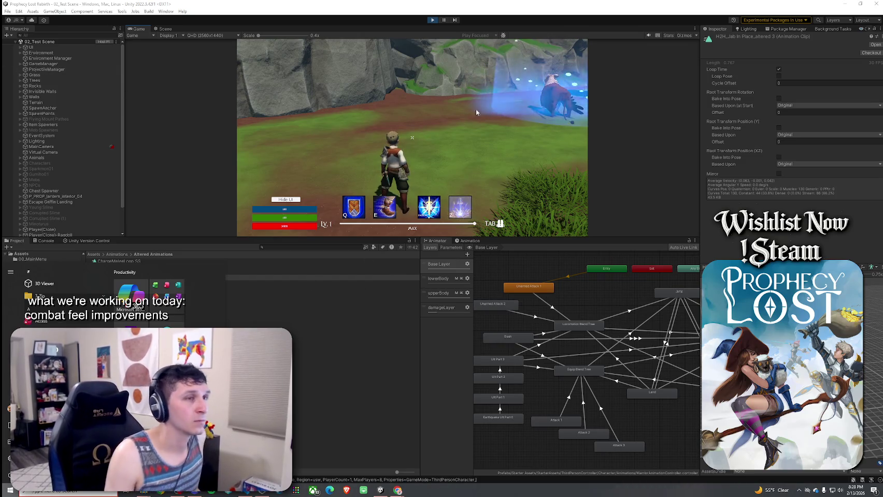
scroll(120, 207, "down", 3)
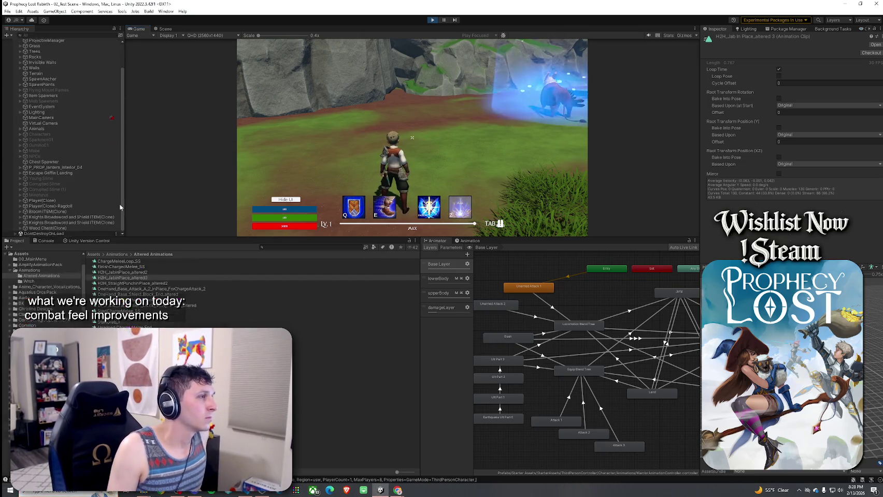
left_click(20, 200)
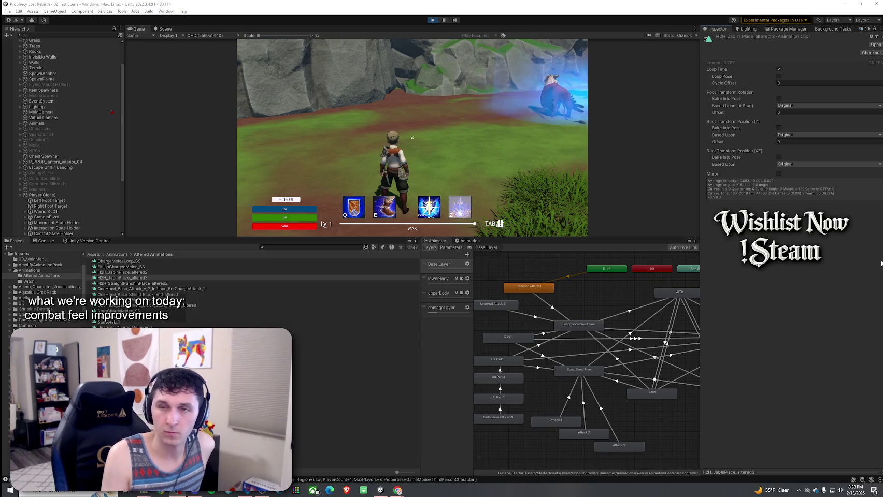
- Open the H2H_JabInPlace_altered3 clip and orbit its enlarged 3D preview front-on
left_click(529, 290)
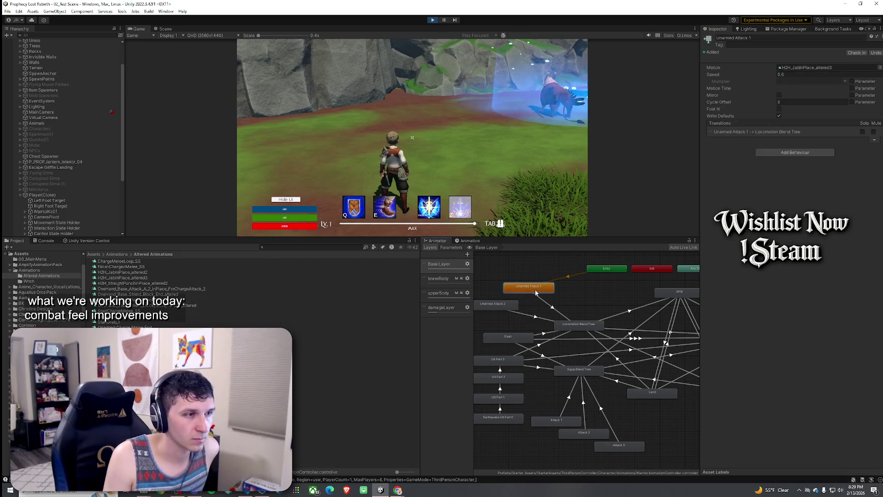
double_click(535, 292)
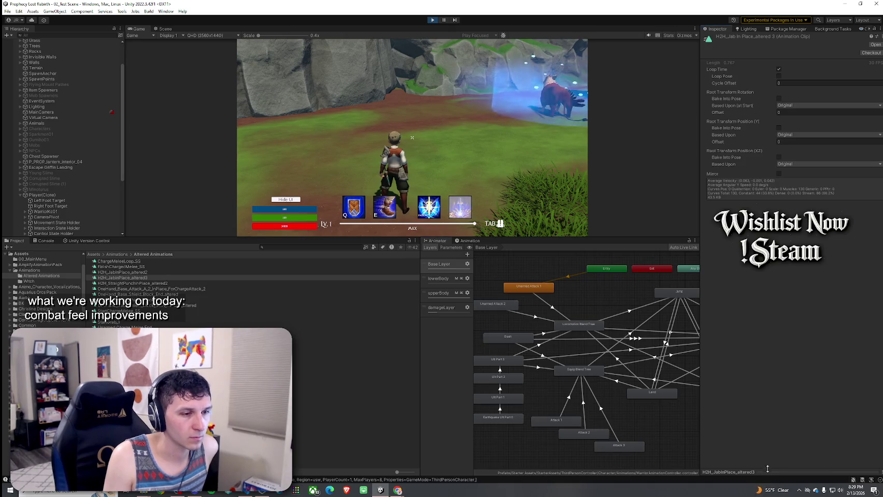
left_click_drag(767, 470, 767, 183)
left_click_drag(829, 314, 743, 233)
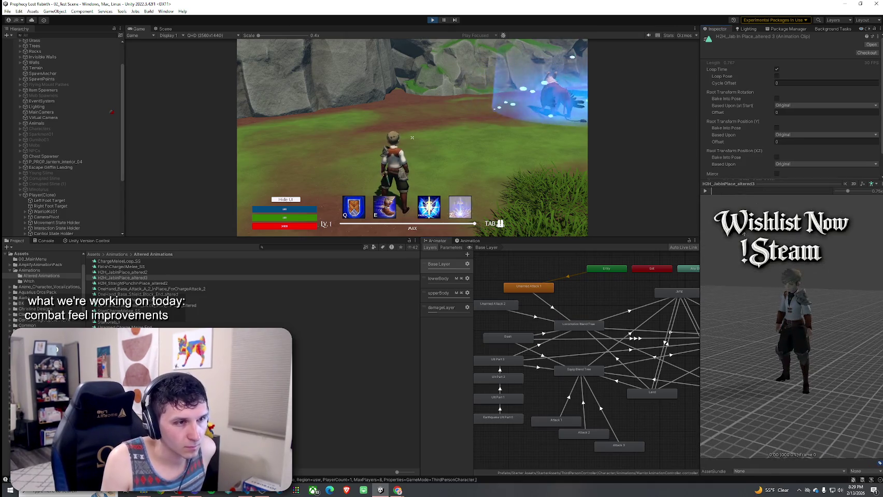
- Play the jab clip in the Inspector preview, giving its settings more room
left_click(705, 191)
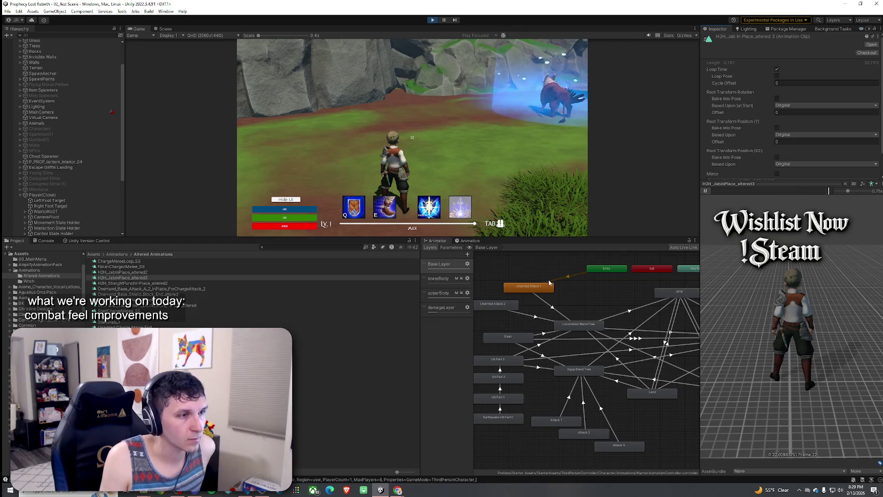
left_click_drag(726, 181, 732, 286)
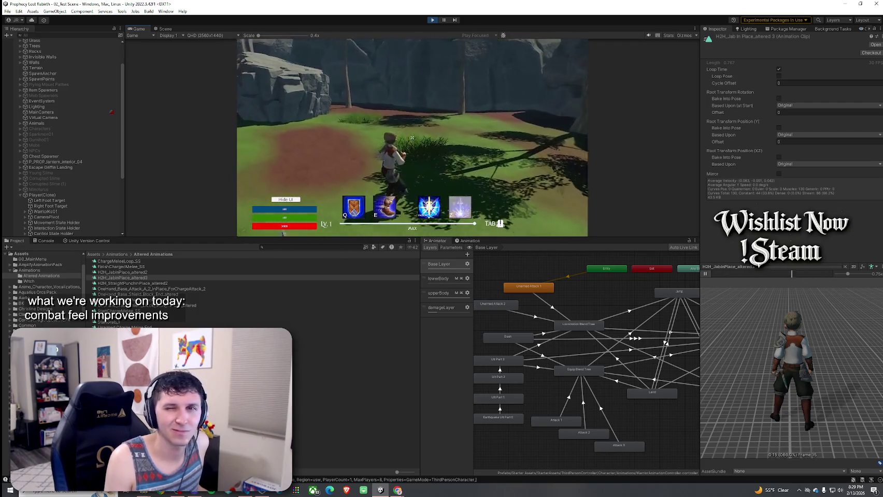
key("super")
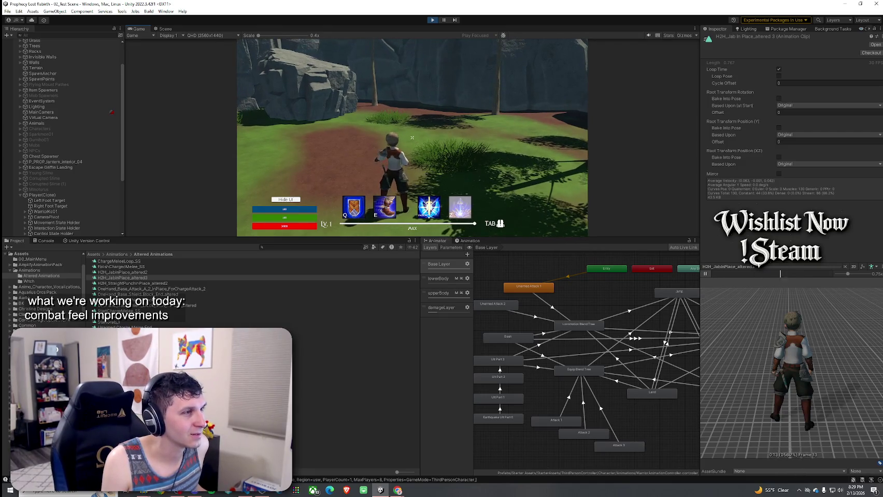
- Playtest jabs while running over the large rock, toward the grass, and standing idle
left_click(412, 137)
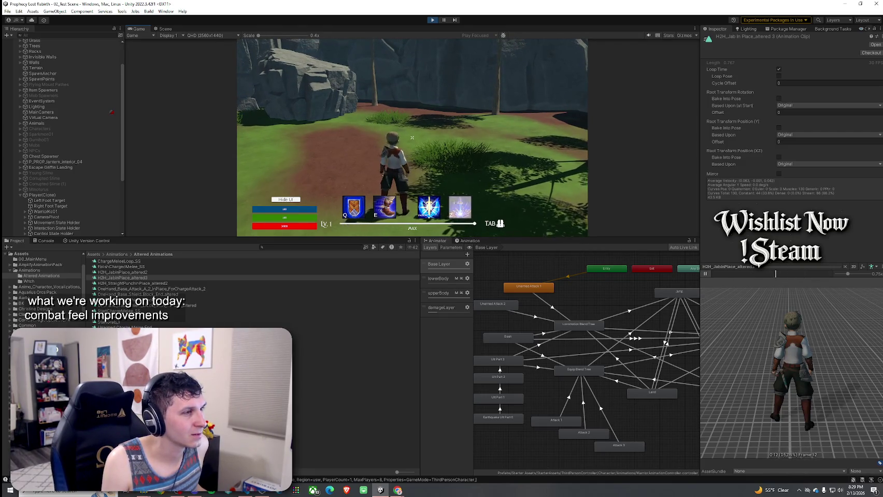
left_click(412, 137)
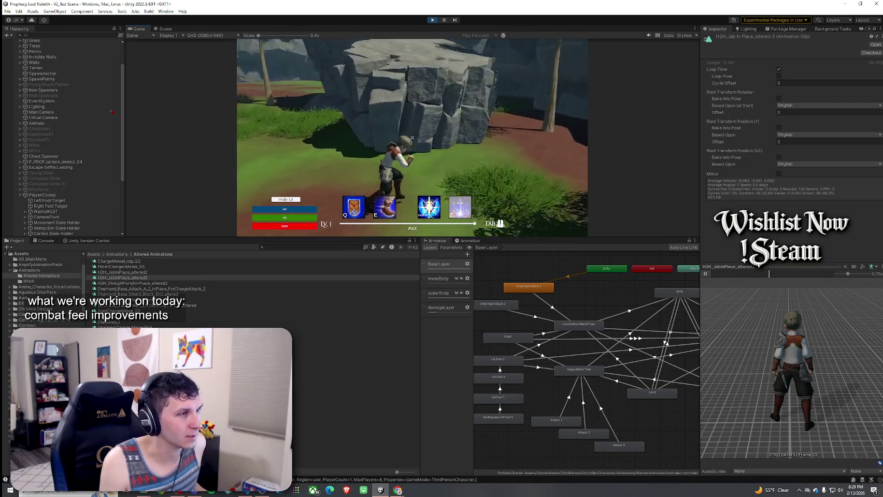
key("w")
key("space")
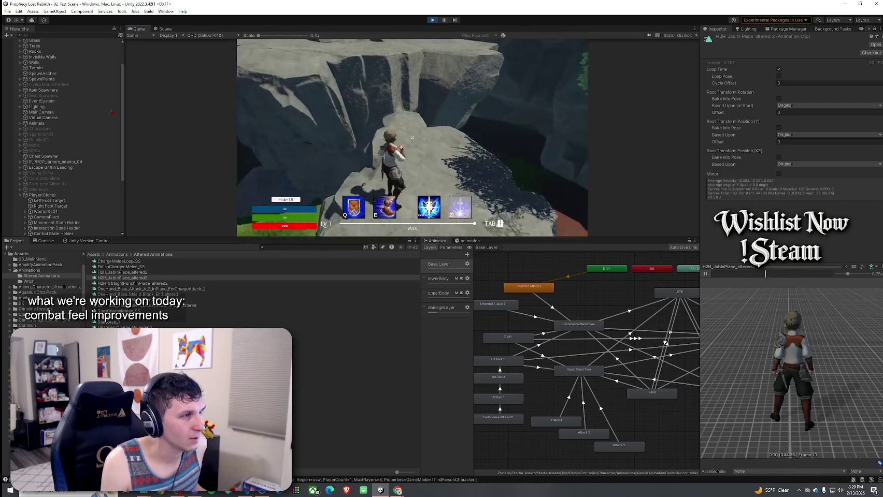
key("w")
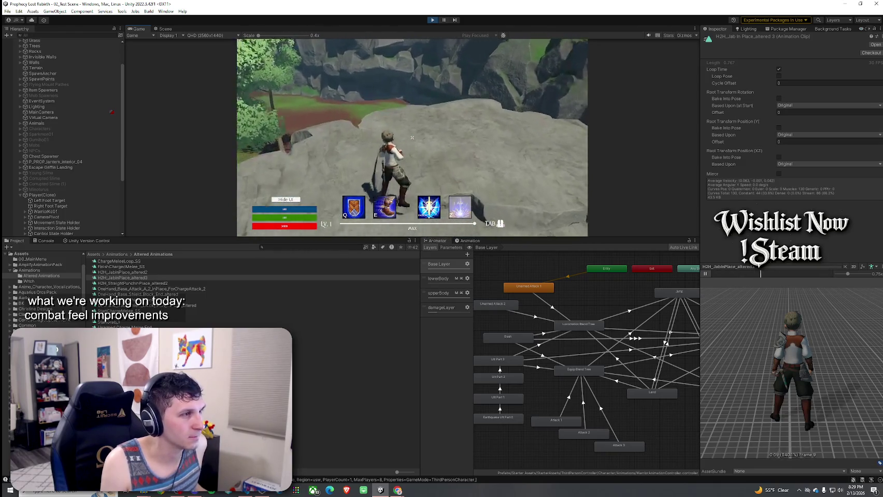
left_click(412, 137)
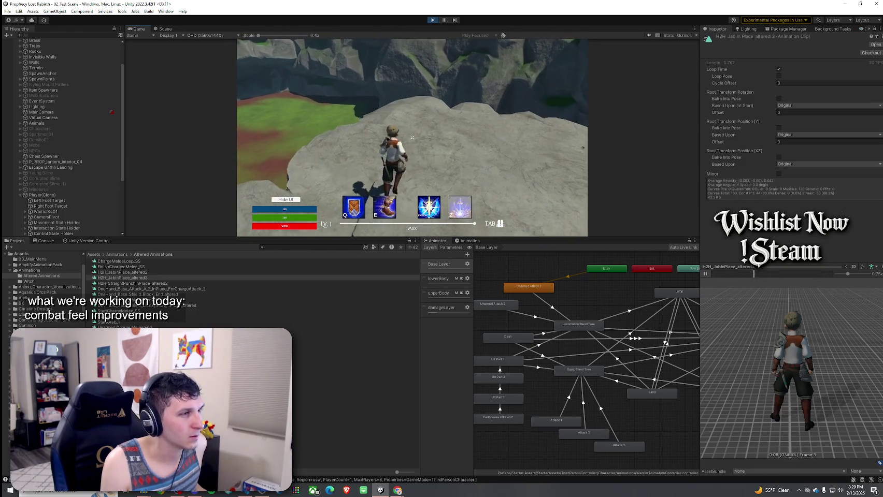
left_click(411, 137)
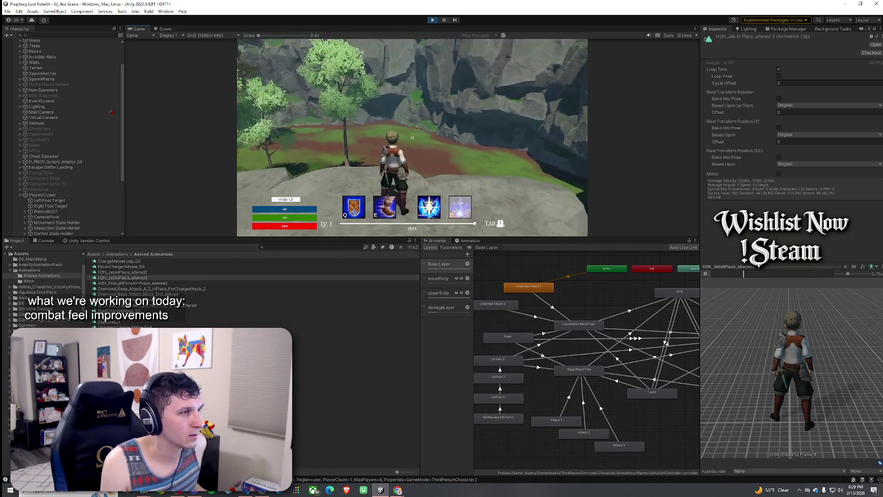
left_click(411, 137)
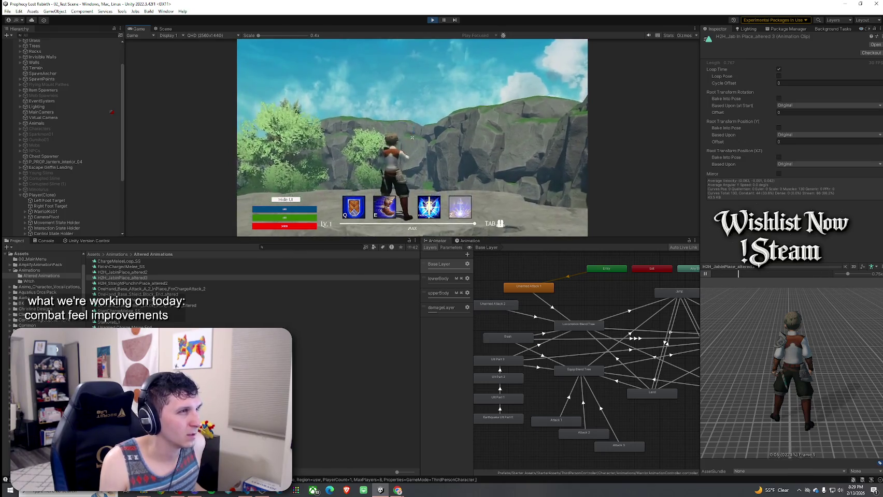
key("super")
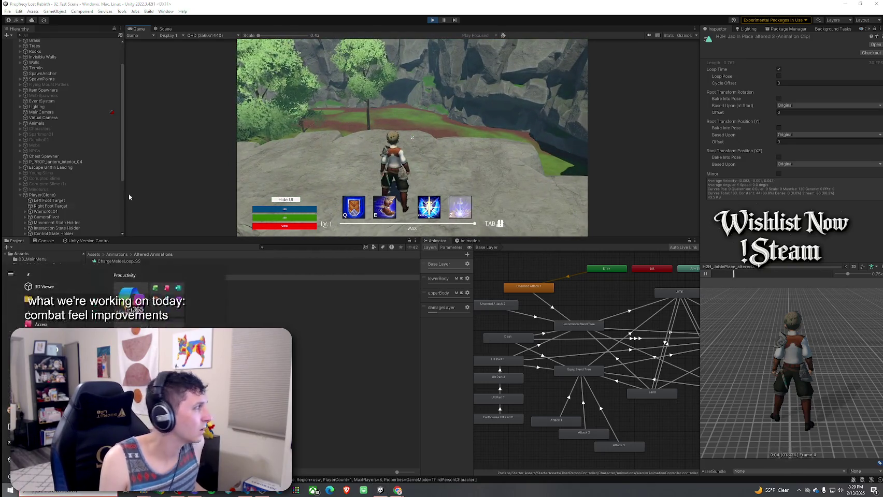
key("super")
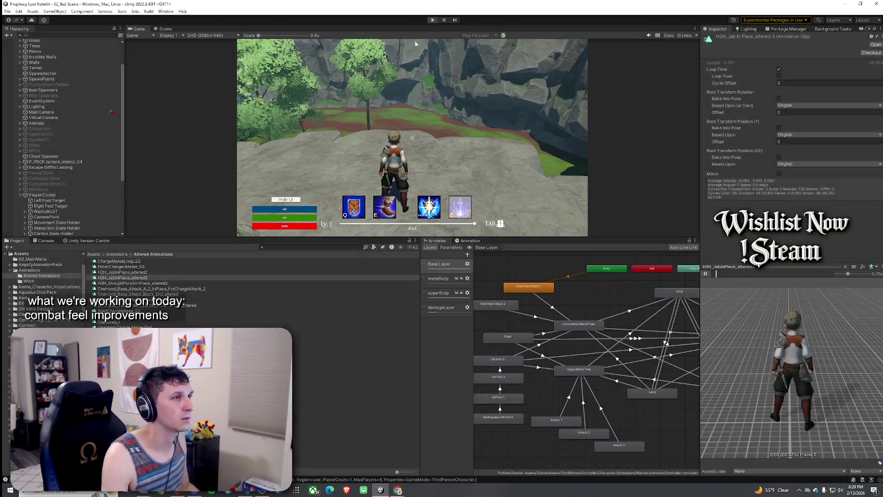
- Stop Play mode and switch to Player.cs in VS Code
left_click(432, 20)
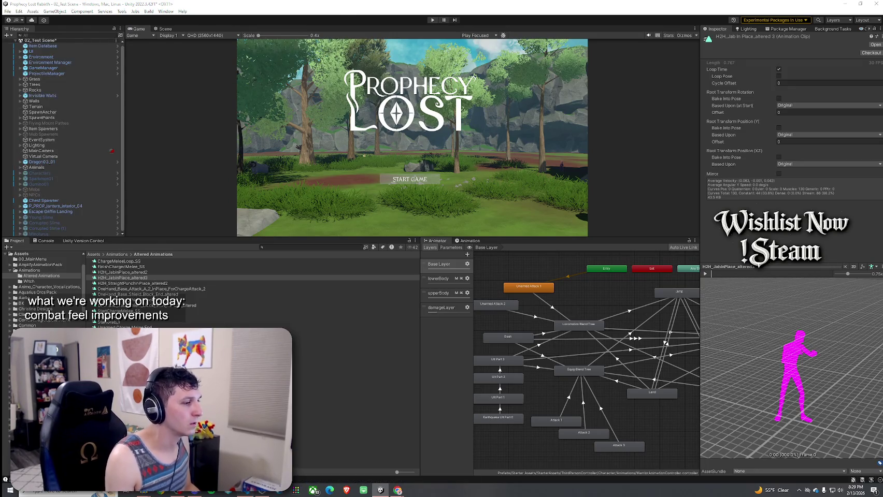
key("alt+Tab")
right_click(95, 157)
left_click(95, 157)
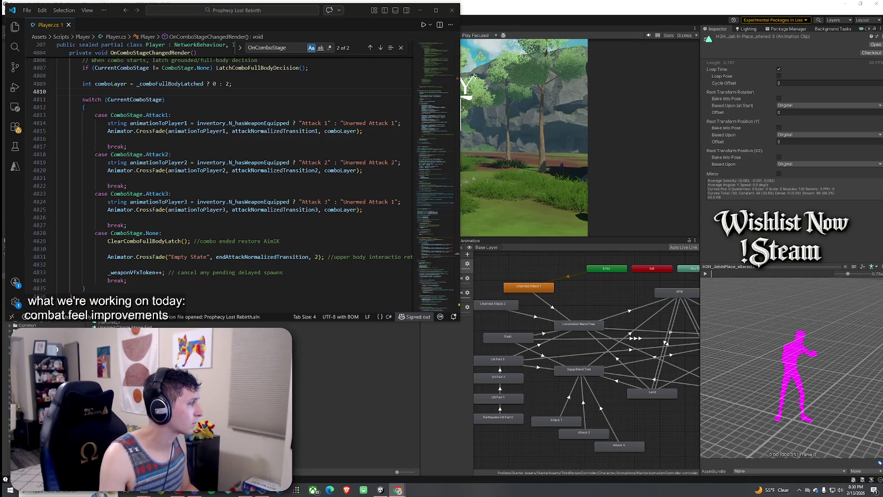
- Search Player.cs for 'lowerbody' and select lowerBodyRotation in AssignAnimationIDs
key("ctrl+f")
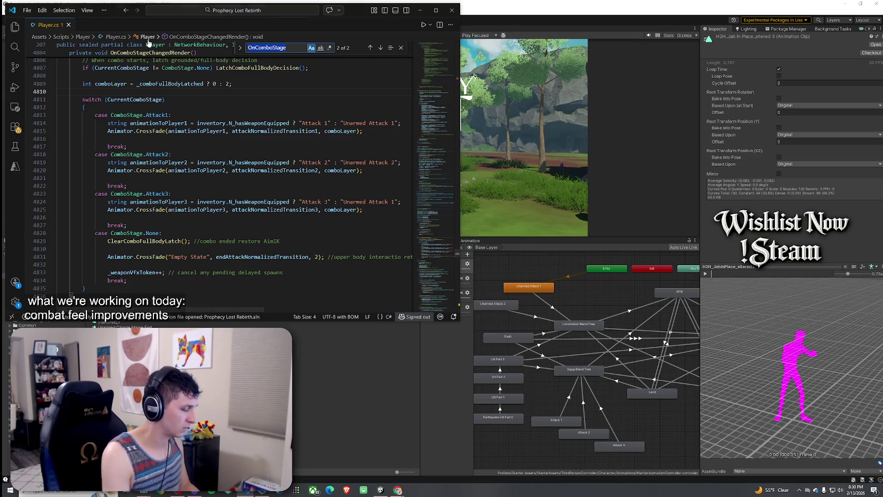
type("lowerbody")
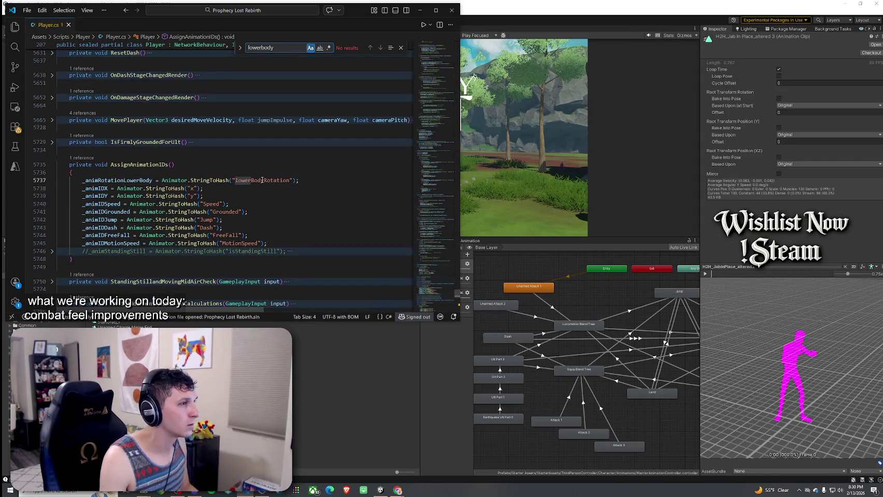
double_click(262, 180)
- Back in Unity, show the lowerBody layer graph with Lower Body Rotation as default
left_click(465, 329)
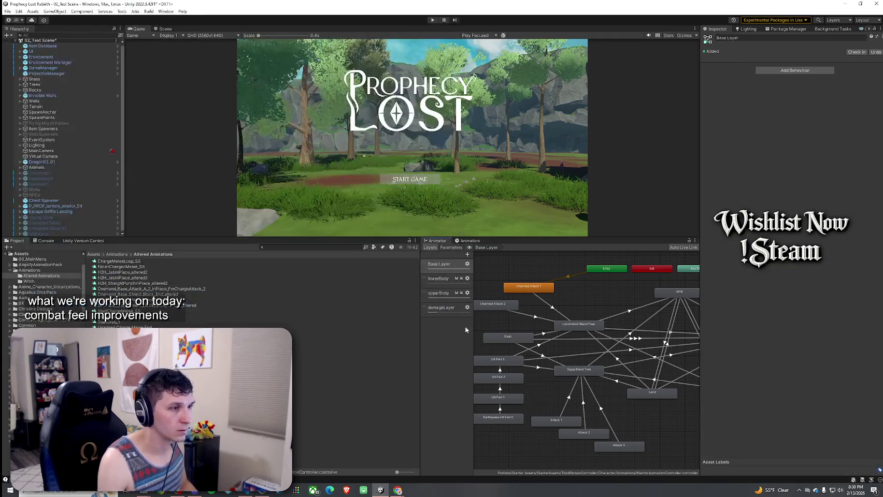
left_click(438, 278)
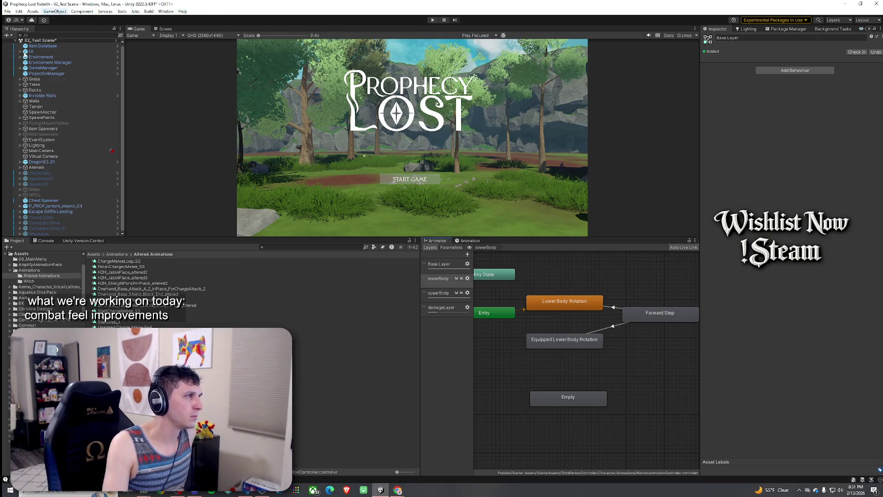
- Switch the Animator to damageLayer, showing its Empty default and Take Damage states
left_click(7, 11)
left_click(24, 44)
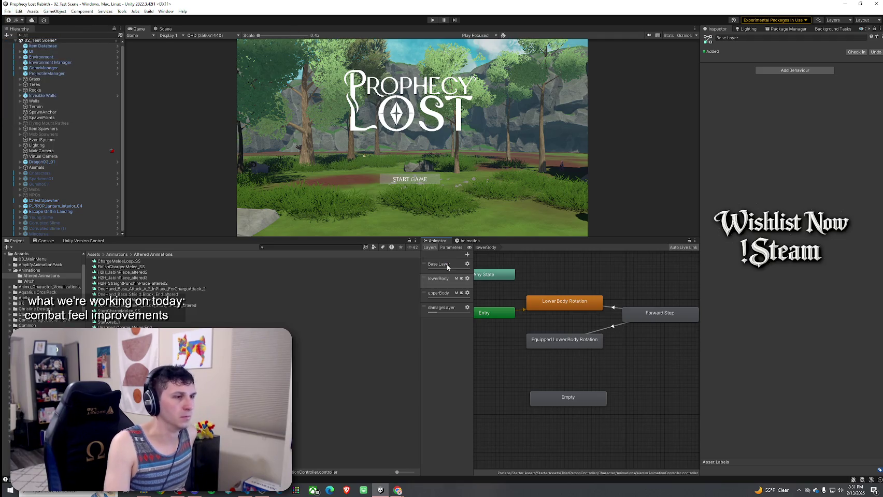
left_click(449, 312)
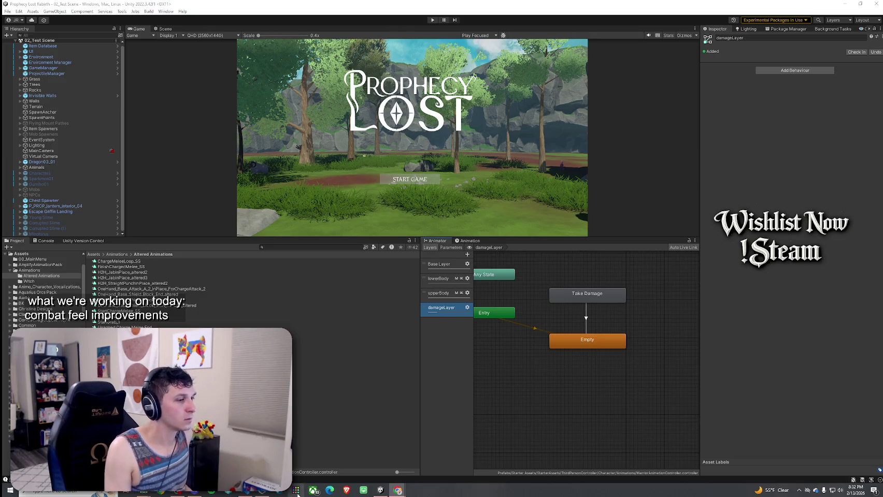
- Bring Player.cs forward in VS Code and place the caret in the AssignAnimationIDs method's lowerBodyRotation hash code
left_click(244, 495)
left_click(259, 207)
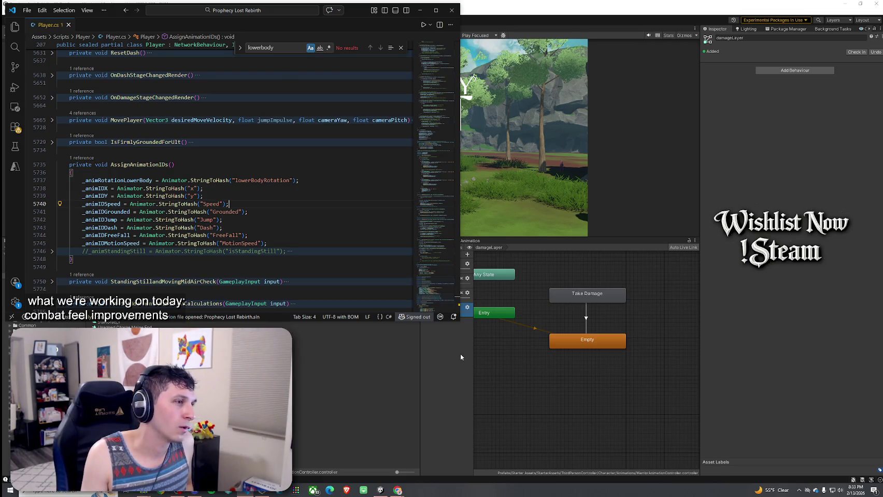
- Show the lowerBody layer's states in Unity's Animator, then bring Player.cs back in front
left_click(468, 293)
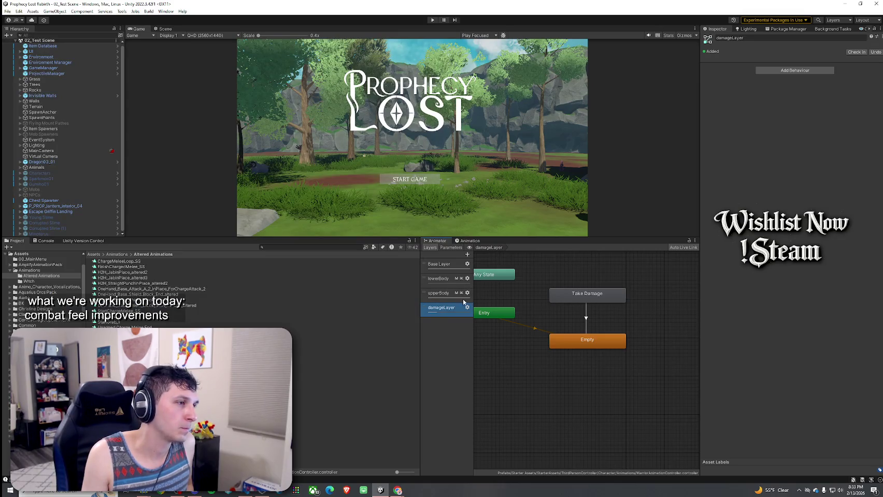
left_click(439, 278)
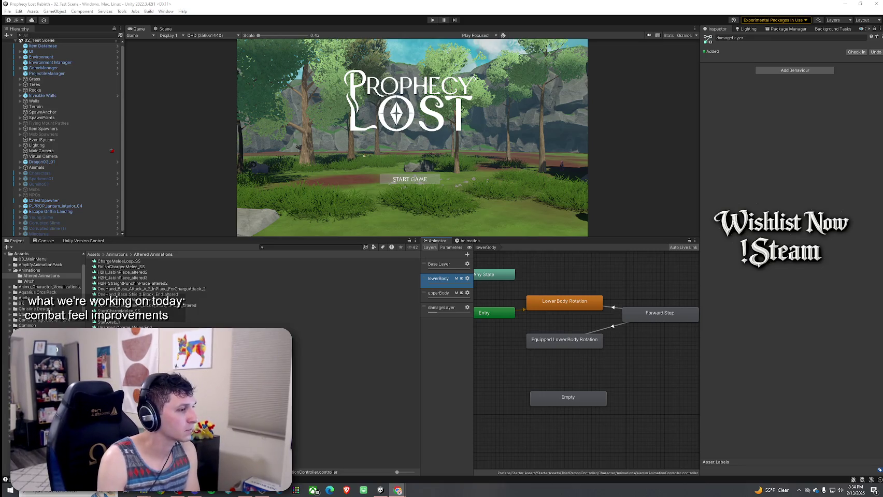
left_click(249, 492)
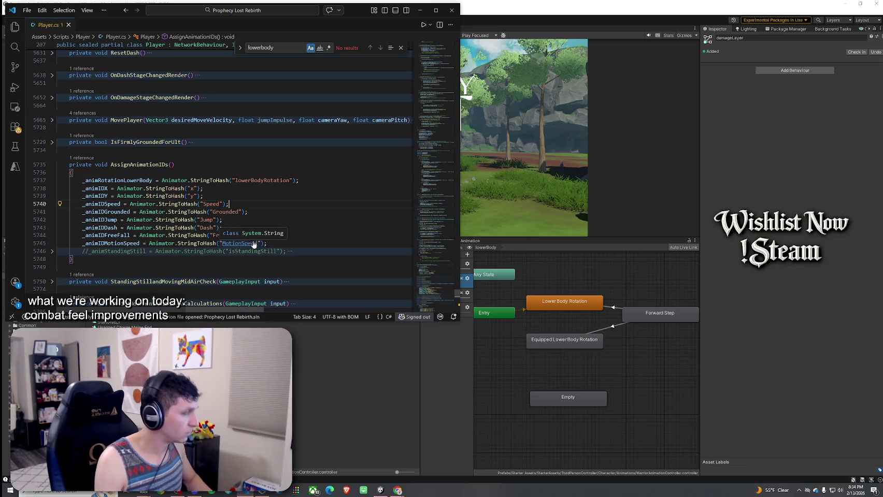
- Search Player.cs for 'suppressLowerBodyLayer ||' to find the suppression check
key("ctrl+f")
type("suppress")
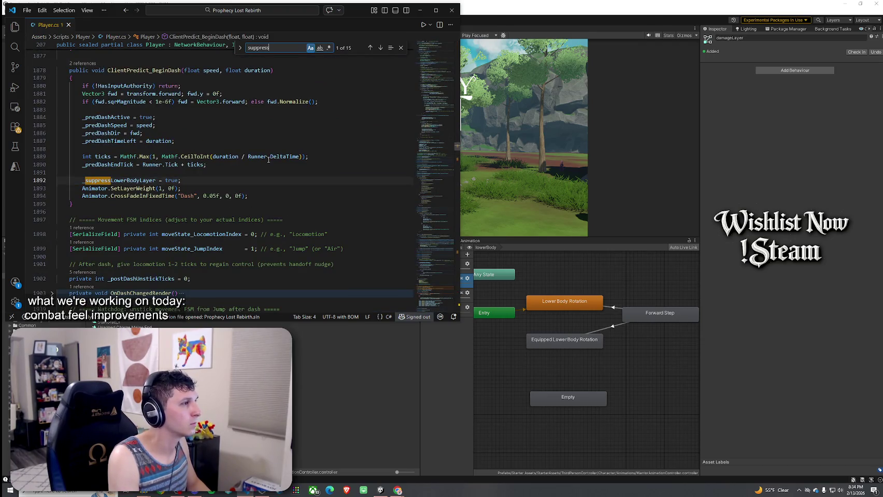
type("LowerBody")
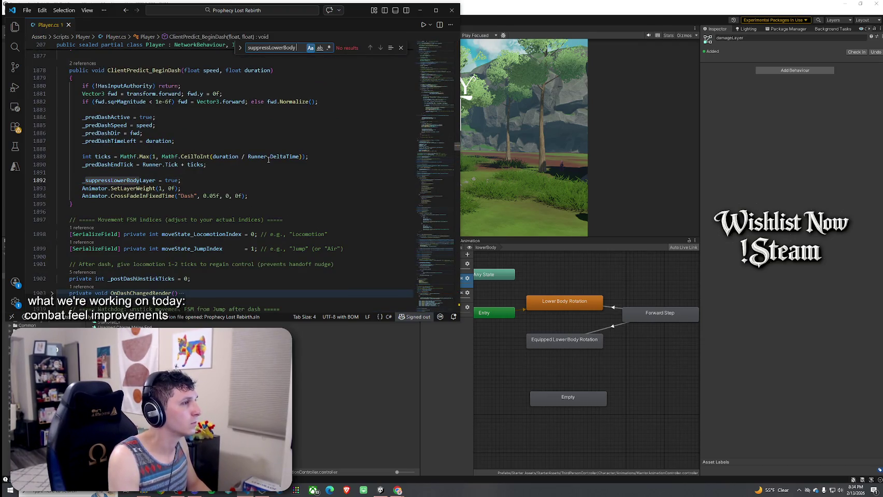
key("BackSpace")
type("Layy")
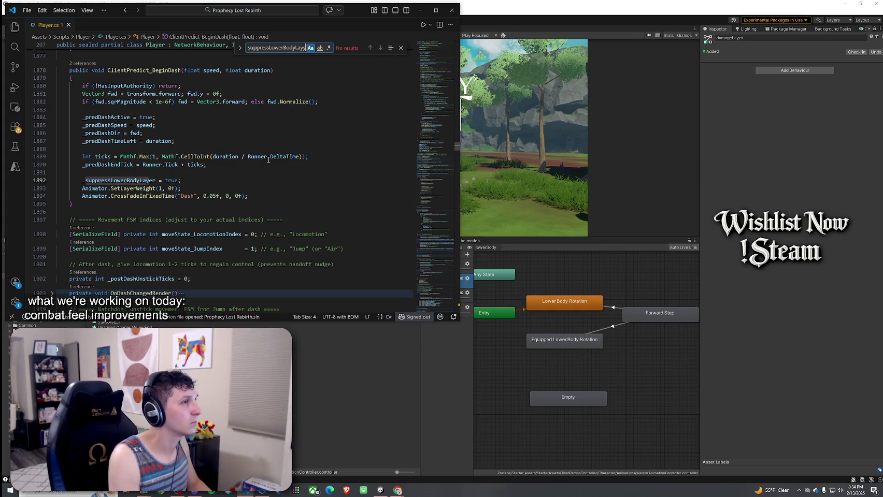
key("BackSpace")
type("er ||")
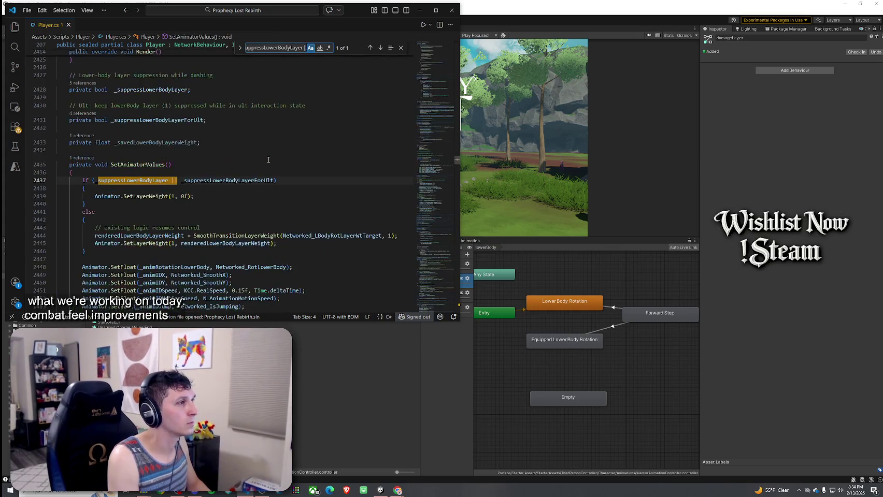
scroll(269, 160, "down", 1)
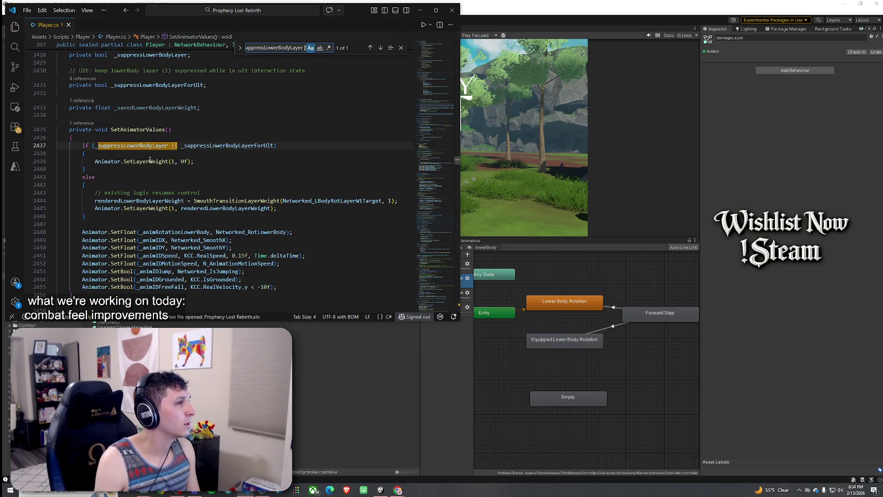
- Declare a new _suppressLowerBodyLayerForFullBodyAttack bool by accepting the suggested declaration
left_click(263, 146)
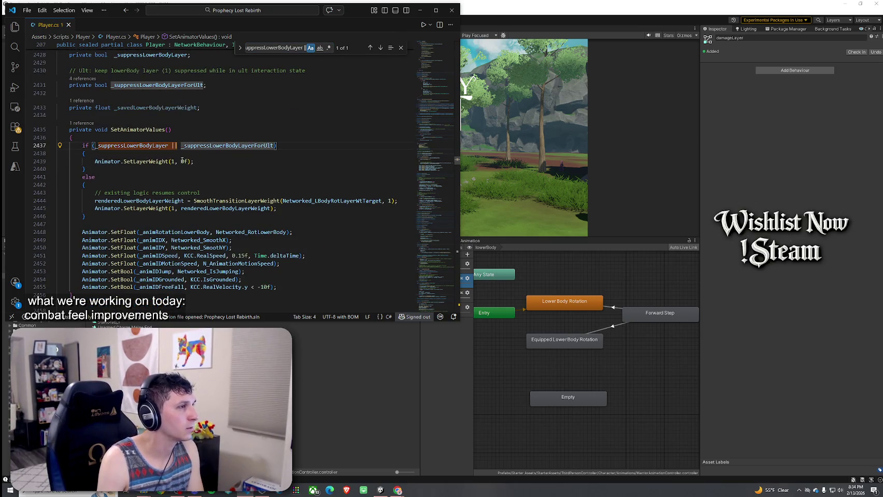
left_click(155, 161)
key("End")
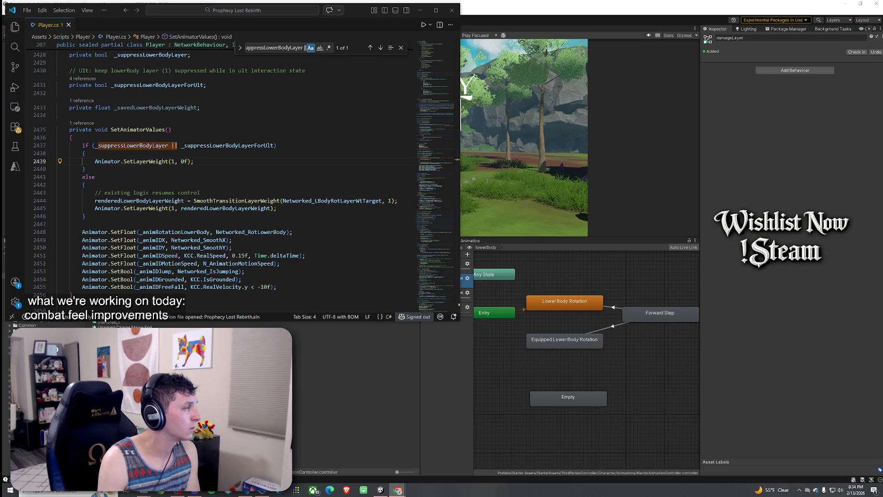
type("Handl")
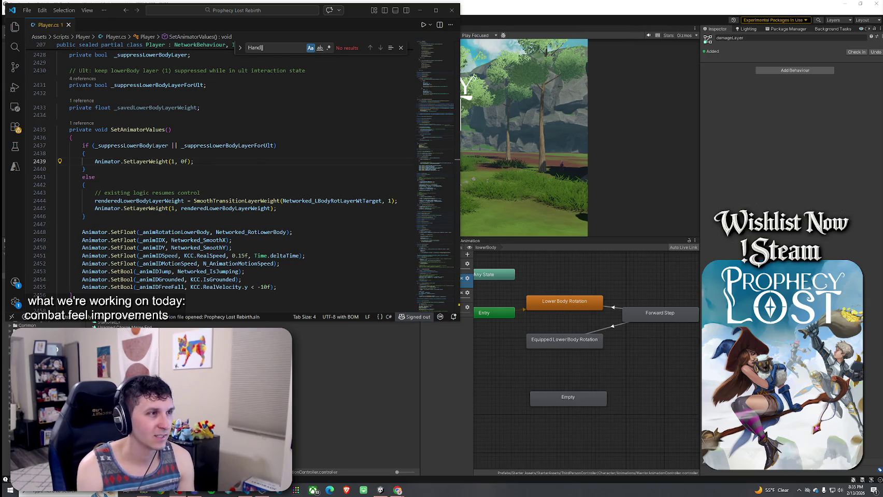
mouse_move(260, 255)
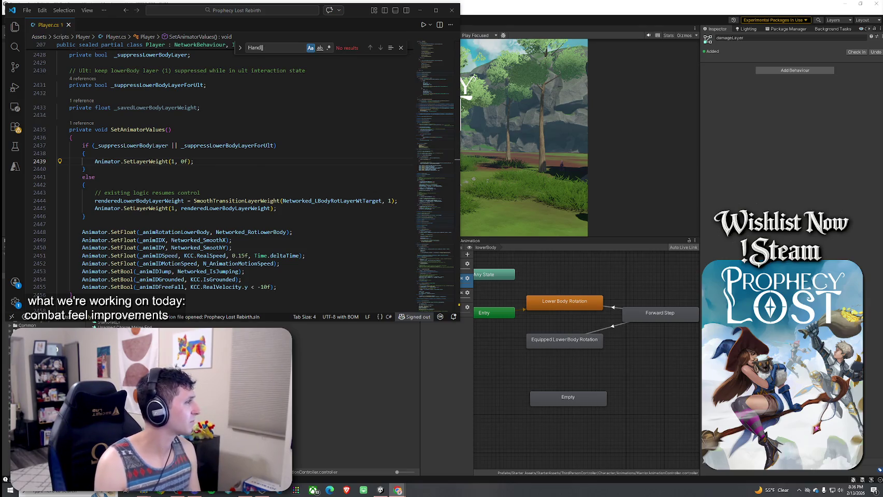
scroll(109, 175, "up", 1)
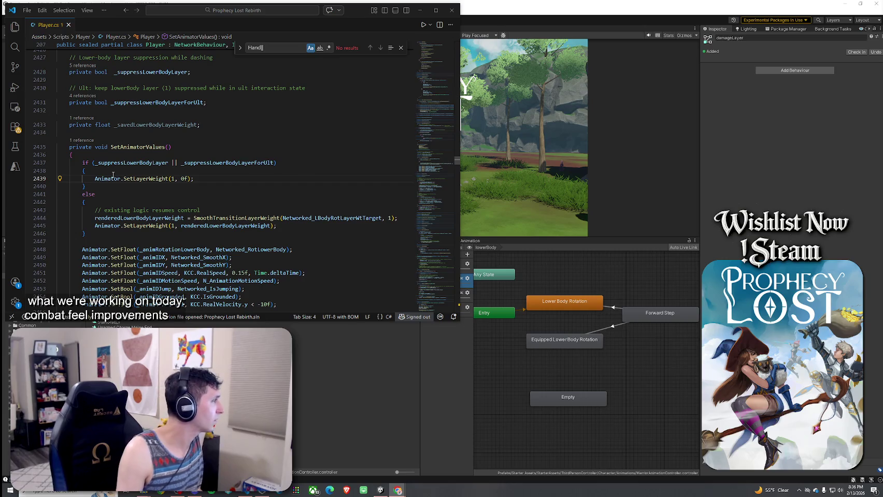
scroll(113, 176, "up", 1)
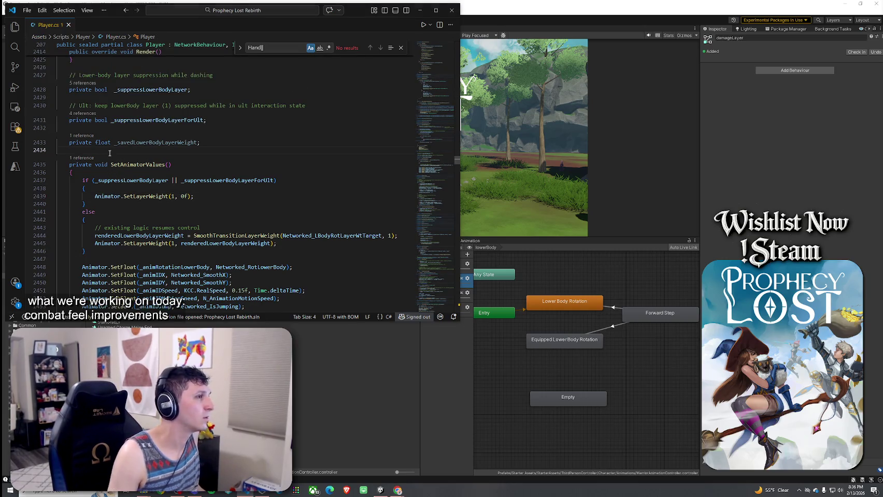
key("Tab")
- Indent the new flag, then paste and indent the LowerBodyOffForFullBodyAttack and LowerBodyOnAfterFullBodyAttack methods
key("shift+Up")
key("shift+Up")
key("Tab")
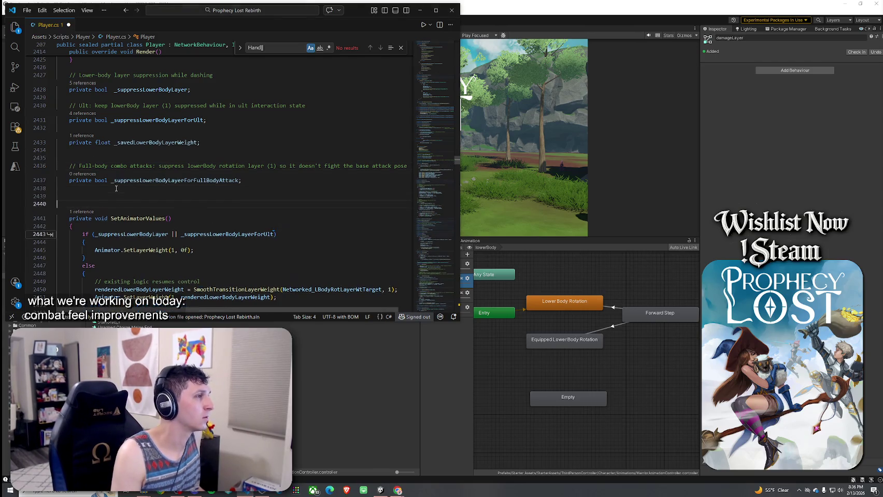
type("private void LowerBodyOffForFullBodyAttack() {     if (_suppressLowerBodyLayerForFullBodyAttack) return;     _suppressLowerBodyLayerForFullBodyAttack = true;      // Immediately nuke presentation so we don't get 1-frame of twisting     Animator.SetLayerWeight(1, 0f);     Animator.SetFloat(_animRotationLowerBody, 0f); }  private void LowerBodyOnAfterFullBodyAttack() {     if (!_suppressLowerBodyLayerForFullBodyAttack) return;     _suppressLowerBodyLayerForFullBodyAttack = false;     // No direct SetLayerWeight needed here; SetAnimatorValues() resumes control next render. }")
left_click_drag(60, 274, 35, 149)
key("Tab")
left_click(146, 150)
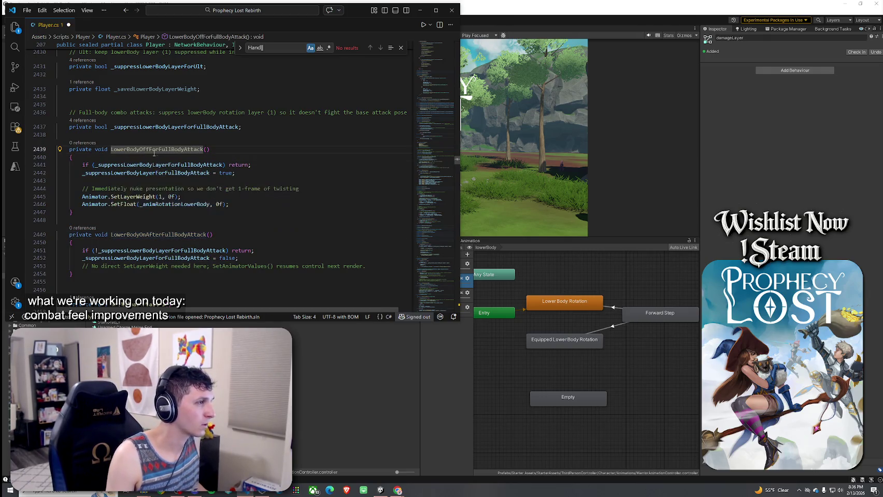
key("Left")
key("Left")
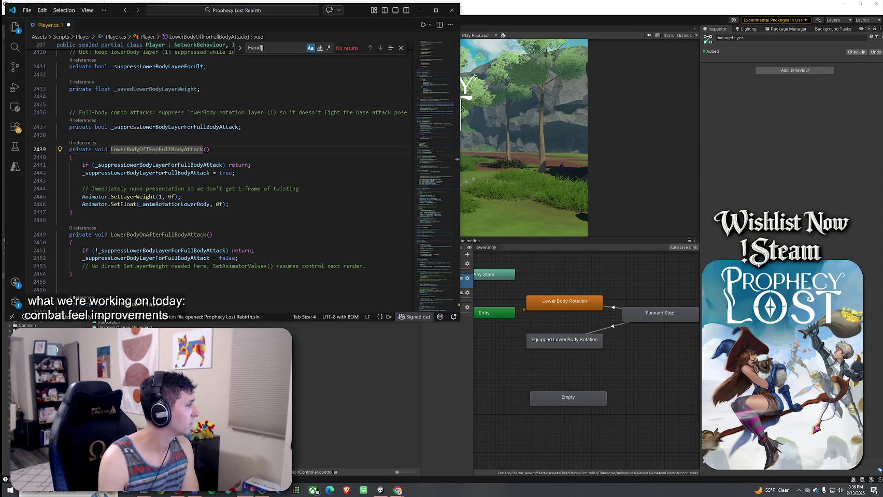
key("ctrl+f")
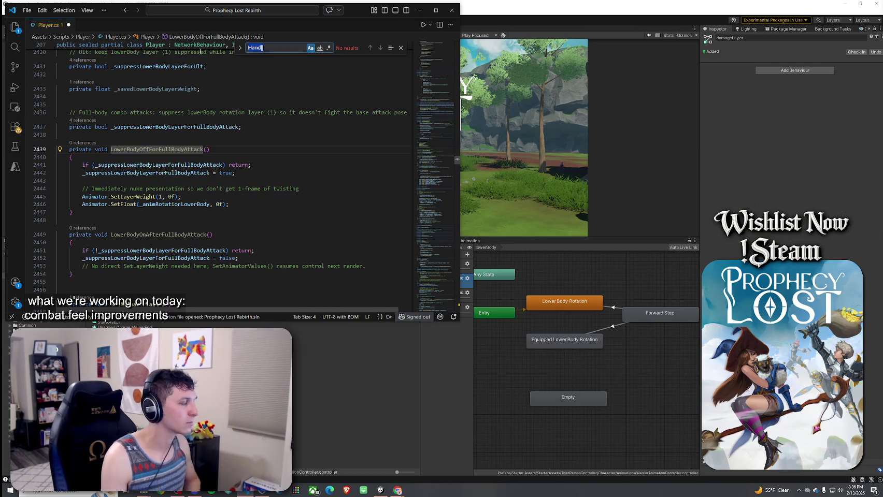
- Search for 'if (_suppress' and scroll to the opening brace of SetAnimatorValues
type("if(sup")
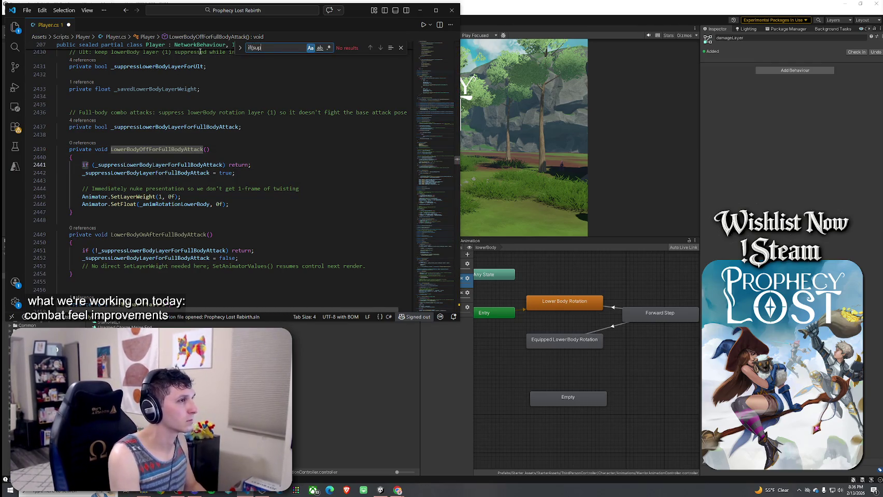
key("BackSpace")
key("BackSpace")
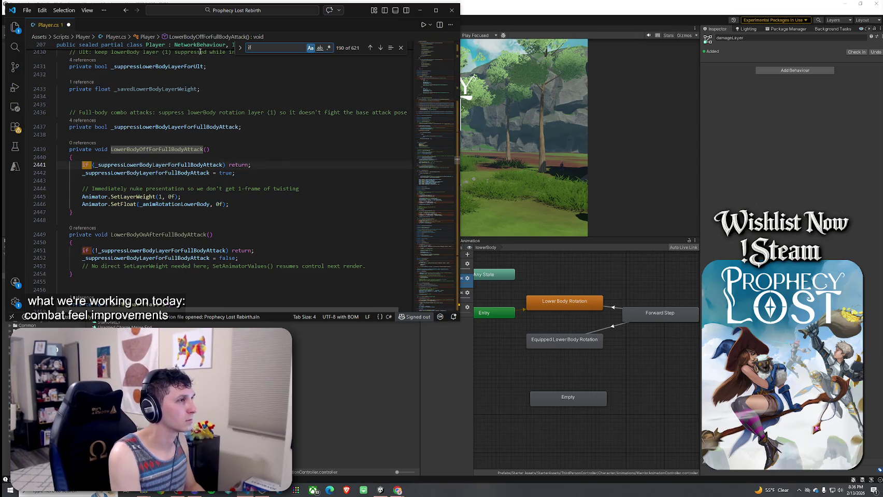
type("(suppress")
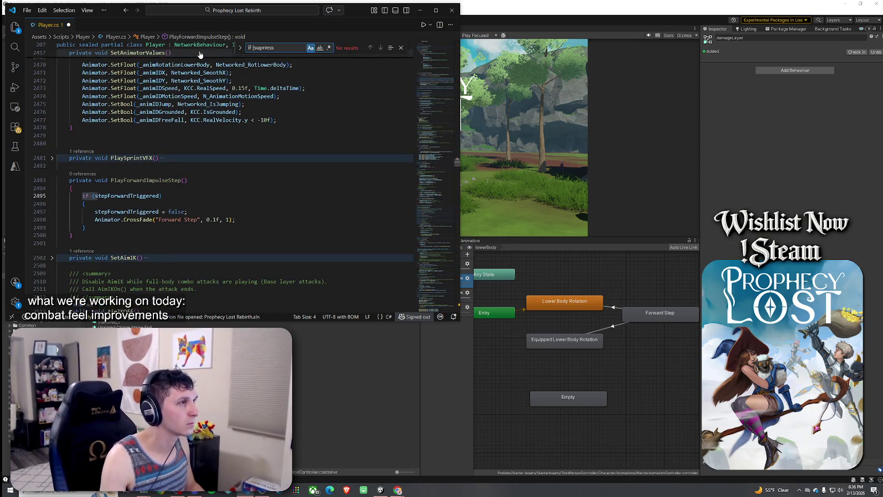
left_click(262, 47)
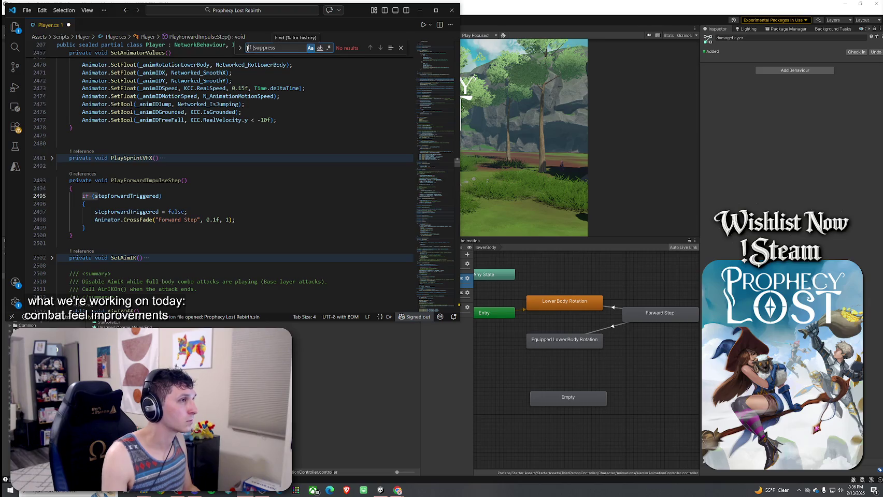
type("_")
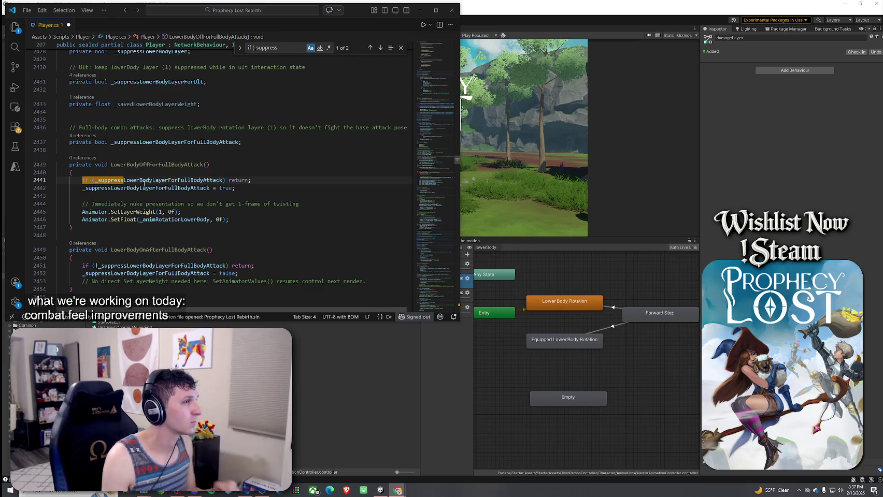
scroll(143, 177, "down", 5)
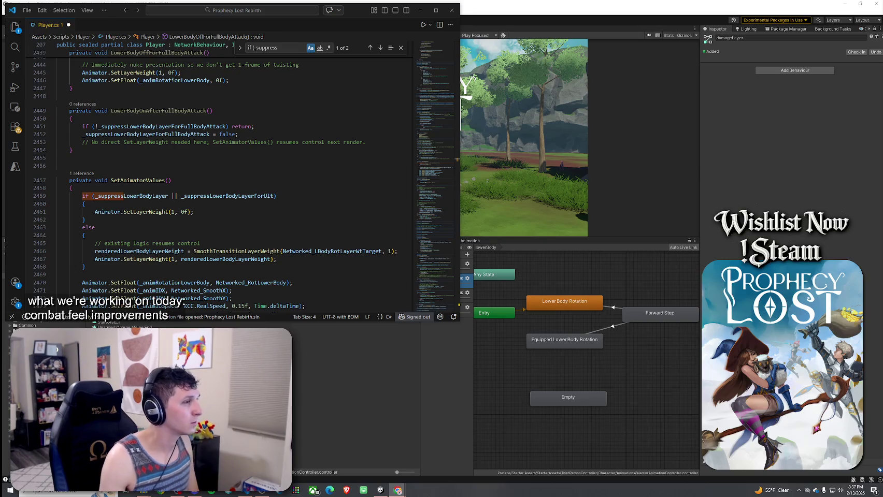
left_click(97, 189)
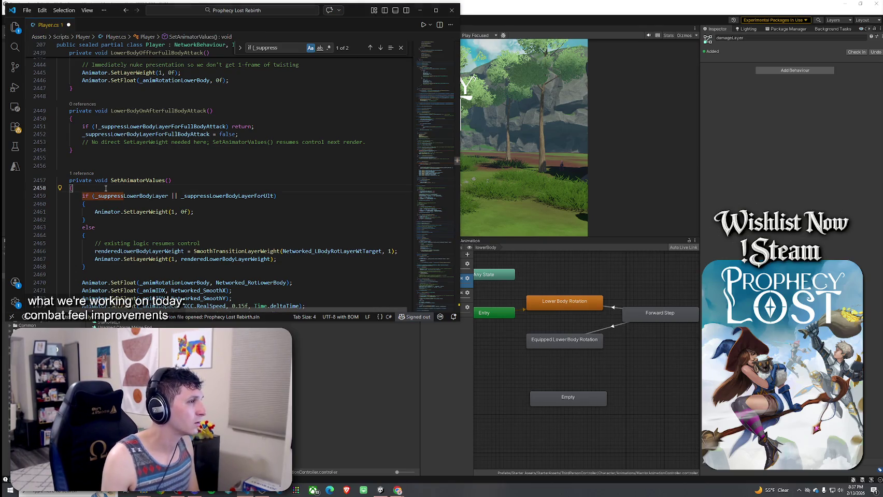
- Paste the combined suppressLowerBodyNow declaration and indent its condition lines
key("Return")
key("ctrl+v")
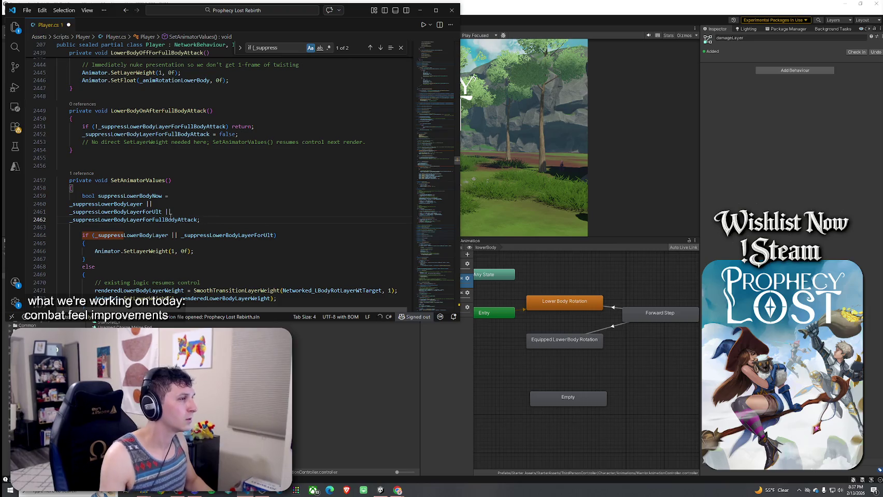
left_click_drag(69, 203, 200, 219)
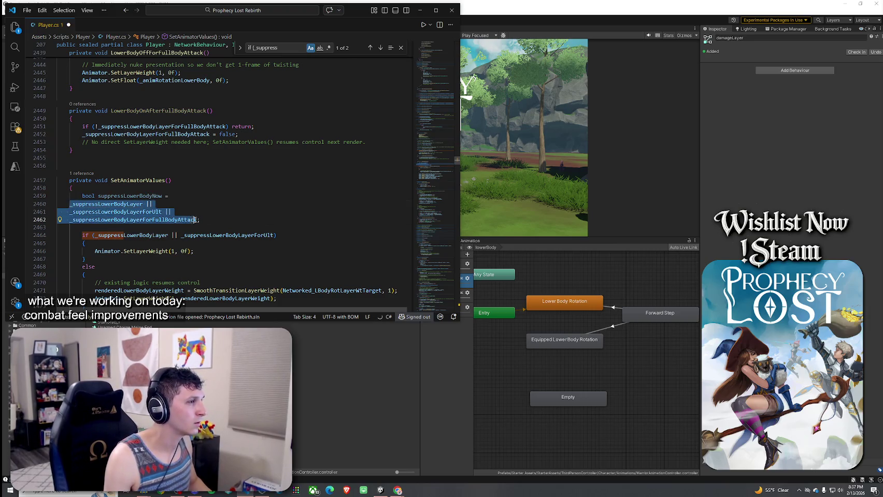
key("Tab")
left_click(149, 196)
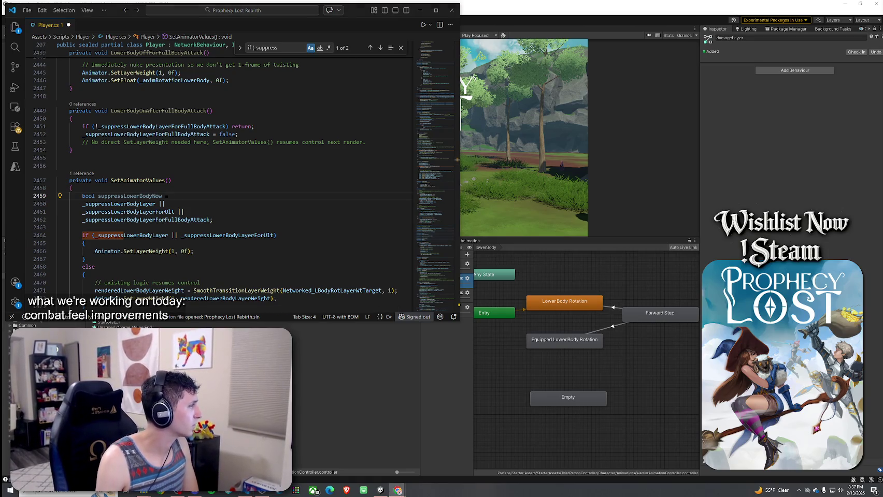
- Add an indented if (suppressLowerBodyNow)/else block that zeroes the lower-body layer weight and rotation
left_click(231, 218)
key("ctrl+v")
left_click_drag(60, 234, 53, 165)
key("Tab")
left_click(127, 155)
left_click(145, 171)
left_click(192, 171)
left_click(195, 178)
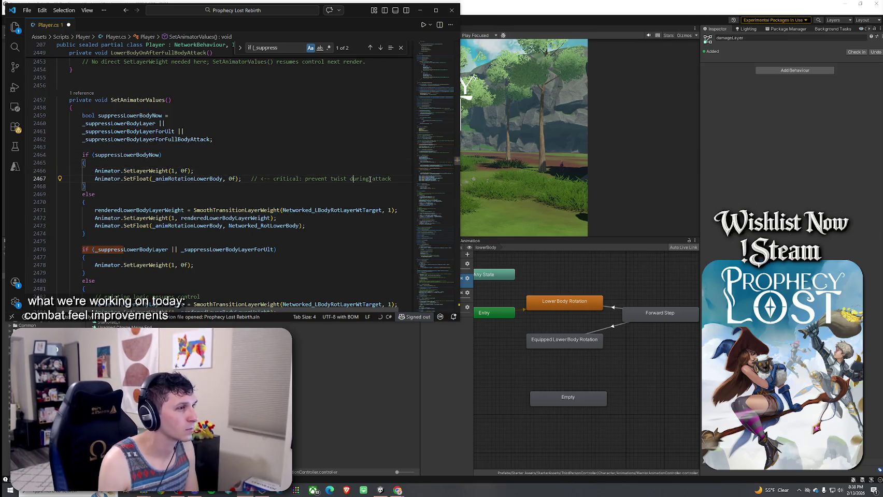
left_click(147, 155)
left_click(134, 206)
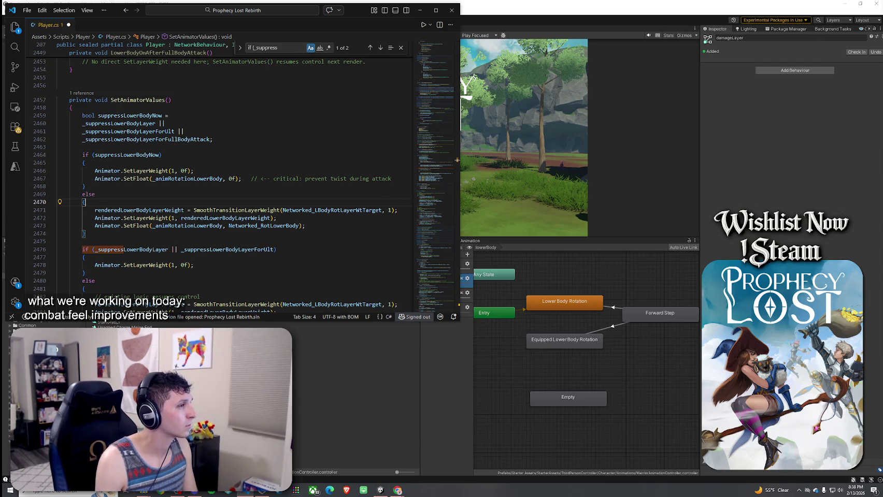
scroll(122, 214, "down", 3)
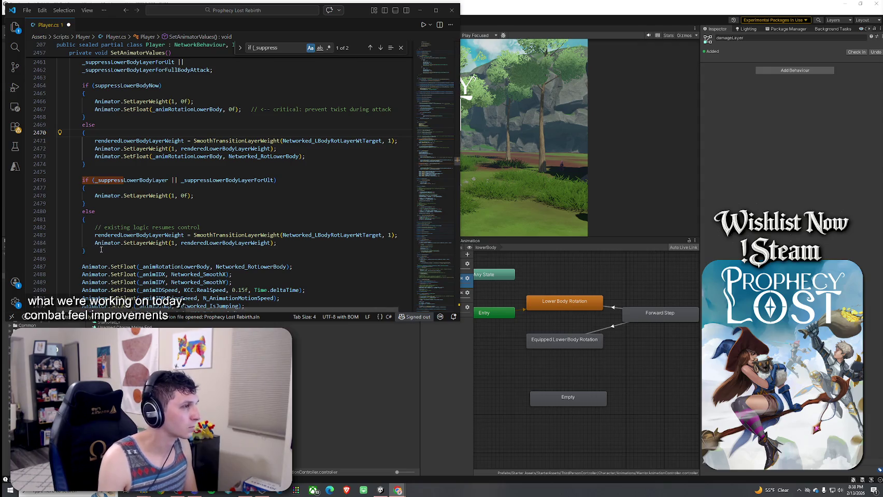
- Comment out the old suppression if/else block with /* and */
left_click_drag(99, 251, 45, 179)
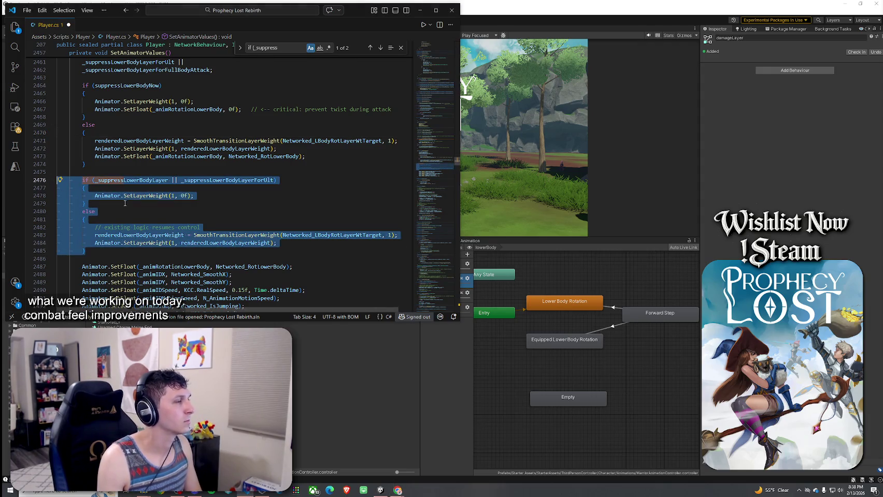
left_click(82, 179)
type("/*")
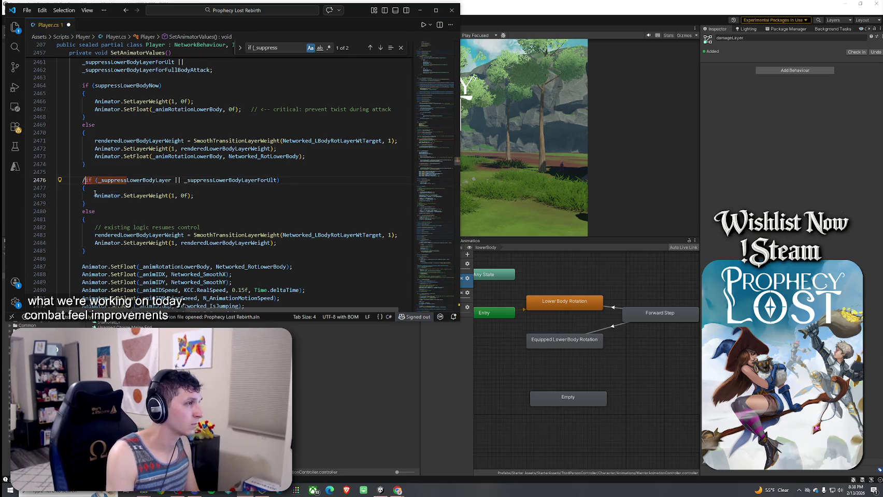
left_click(126, 251)
type("*/")
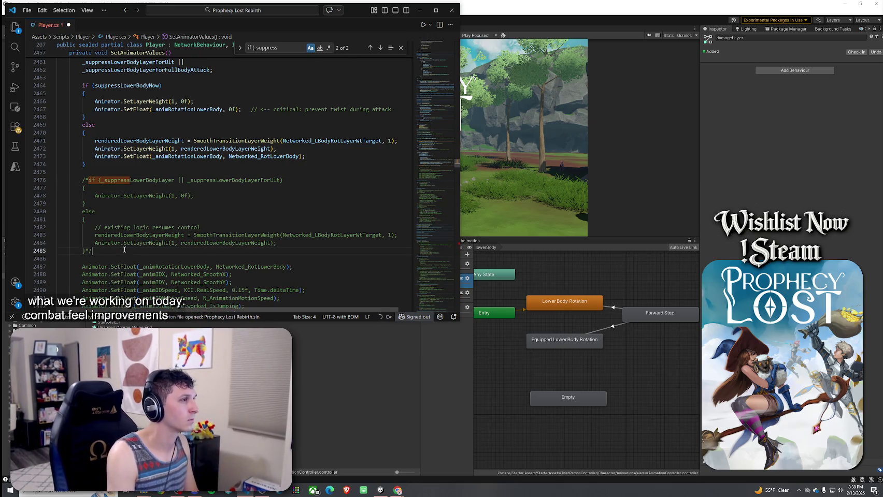
scroll(119, 253, "down", 3)
mouse_move(72, 233)
left_mouse_down()
mouse_move(59, 216)
mouse_move(57, 62)
mouse_move(55, 120)
mouse_move(57, 83)
left_mouse_up()
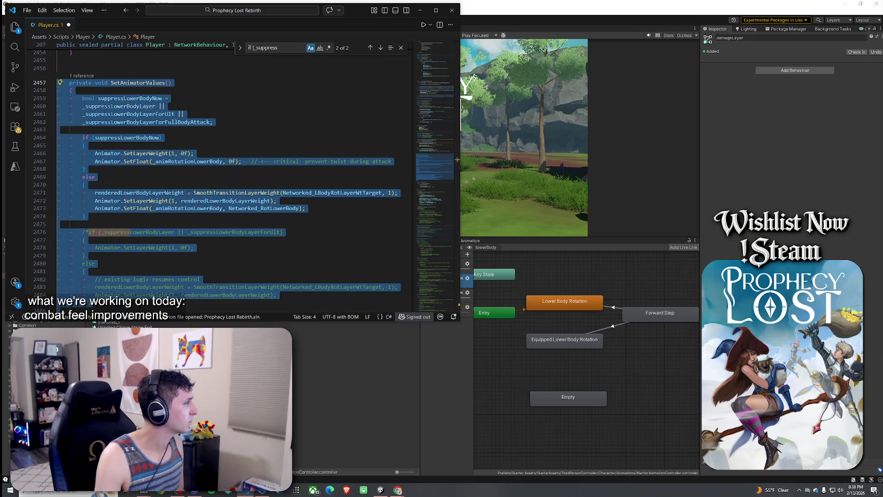
- Begin searching Player.cs for the LatchComboFull method
key("ctrl+f")
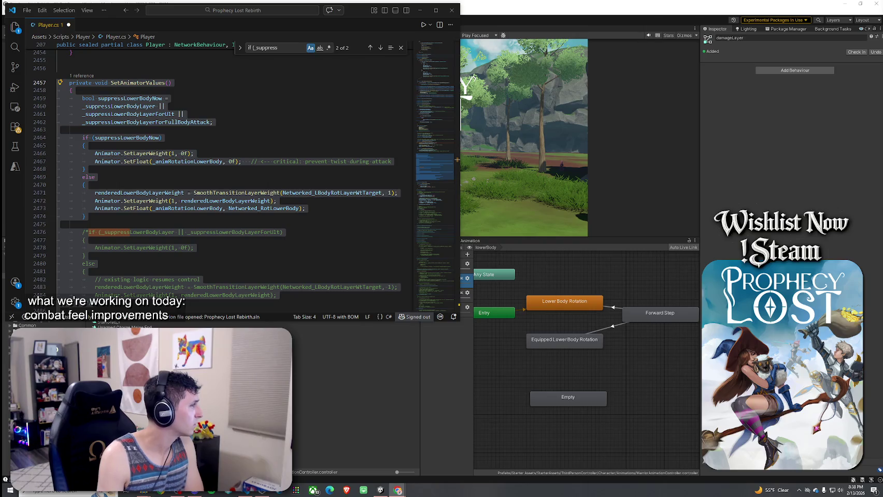
key("ctrl+f")
type("Latch")
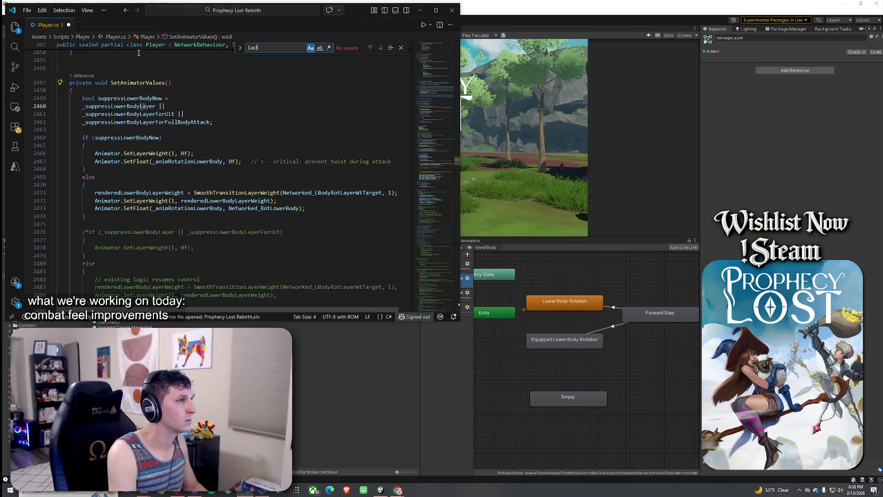
type("Fu")
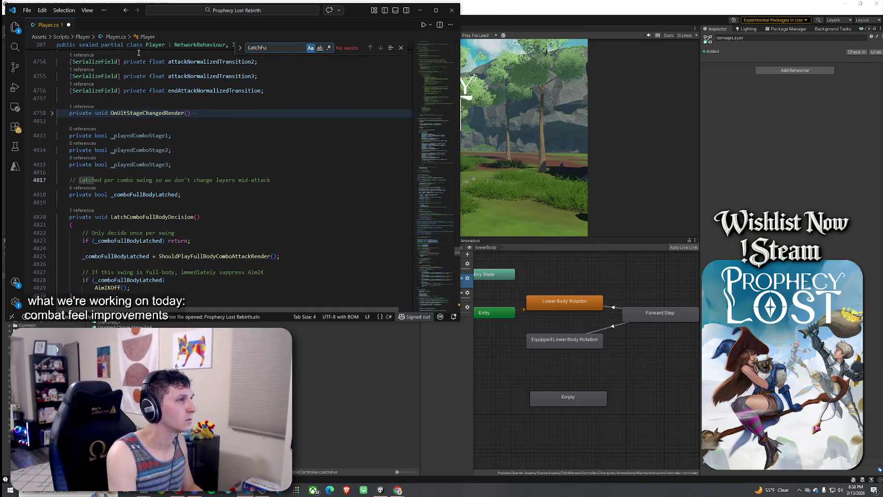
- In LatchComboFull, add a braced LowerBodyOffForFullBodyAttack(); call after AimIKOff()
key("BackSpace")
key("BackSpace")
type("ComboFull")
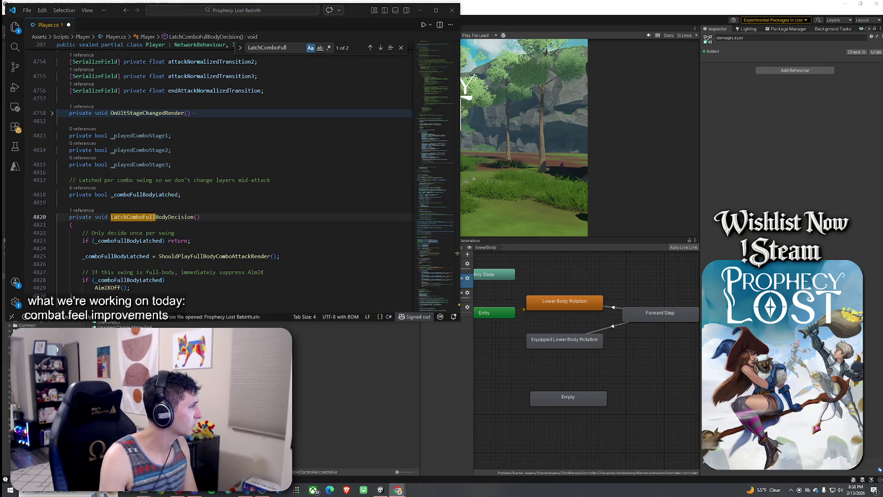
scroll(142, 239, "down", 2)
left_click(142, 239)
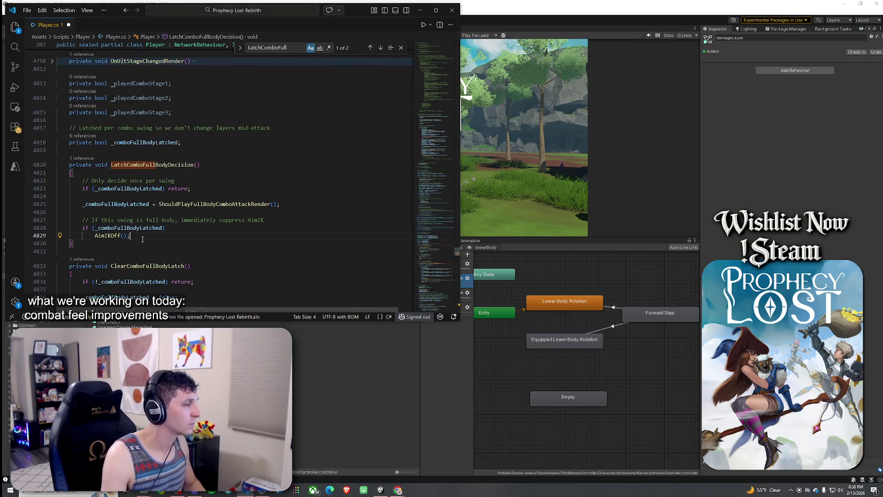
key("Return")
type("LowerBodyOffForFullBodyAttack();")
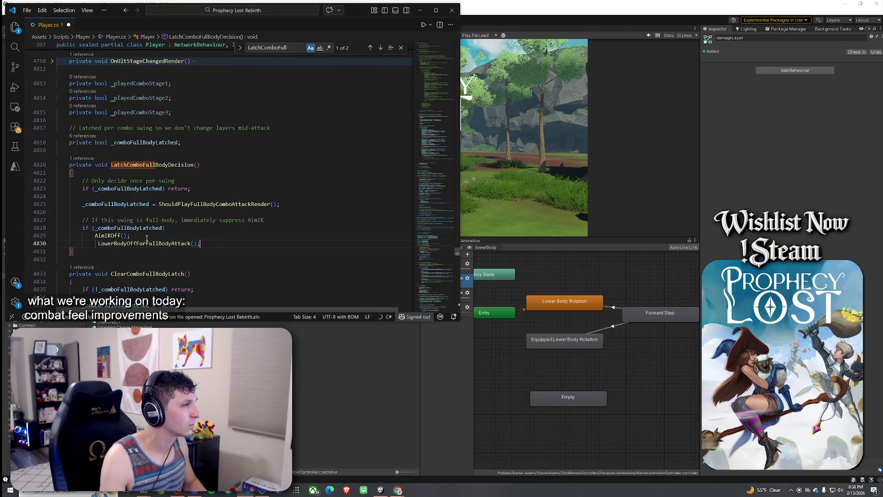
left_click(177, 228)
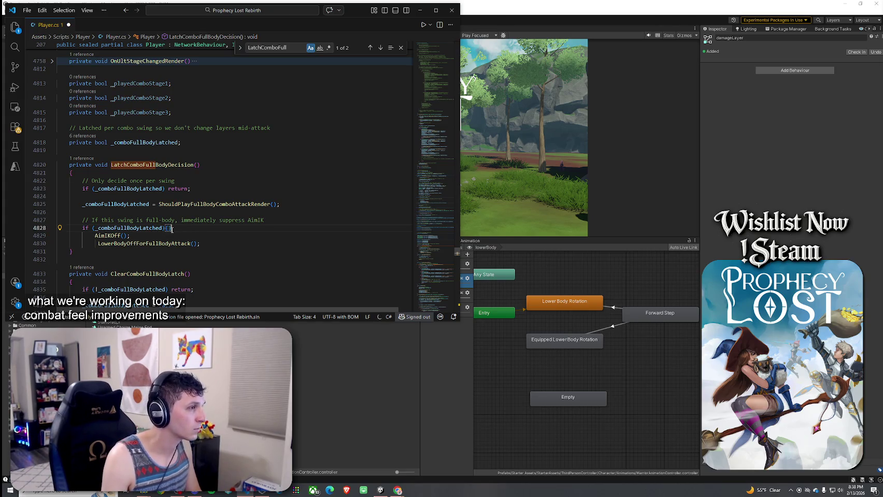
type("{")
left_click(200, 245)
key("Return")
type("}")
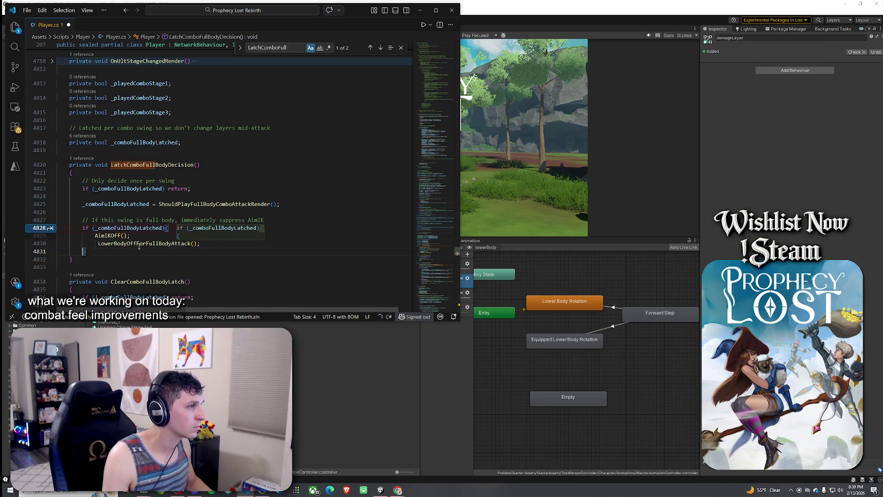
left_click(165, 228)
key("Return")
type("{")
left_click(123, 253)
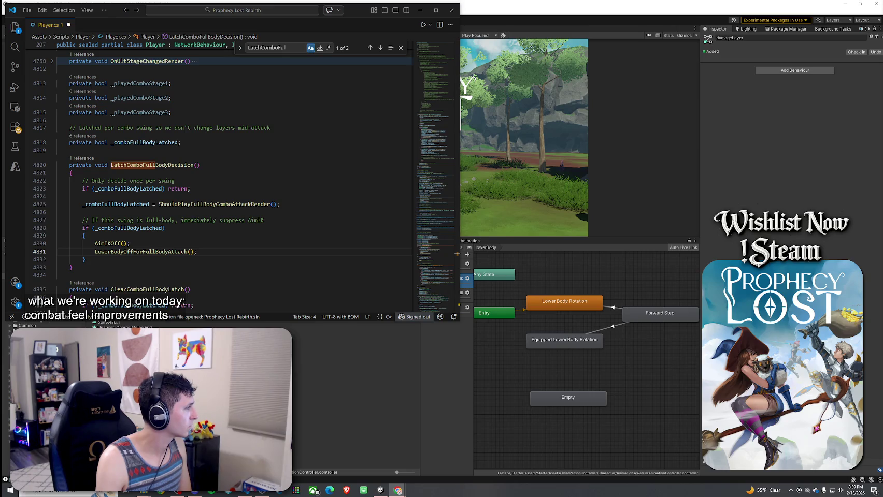
- Add LowerBodyOnAfterFullBodyAttack(); after AimIKOn(), then search for HandleLowerBodyLayerWeightTransition
scroll(176, 205, "down", 3)
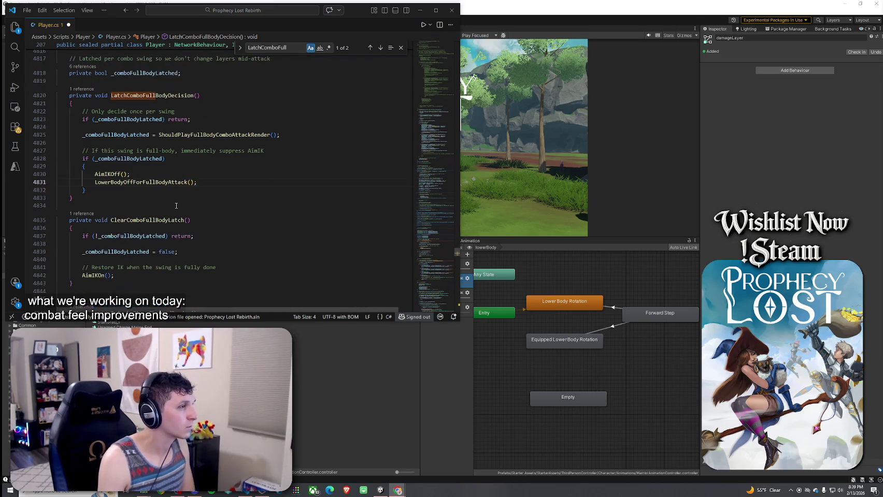
left_click(135, 276)
key("Return")
type("LowerBodyOnAfterFullBodyAttack();")
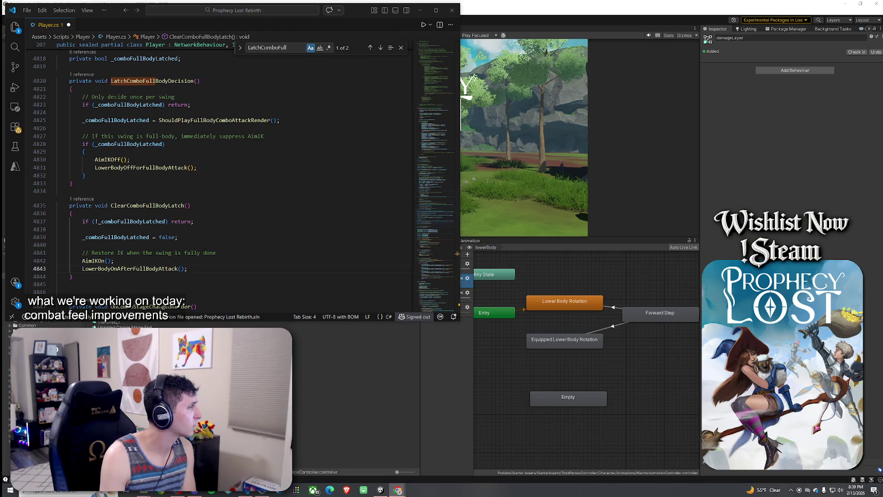
key("ctrl+f")
type("Hand")
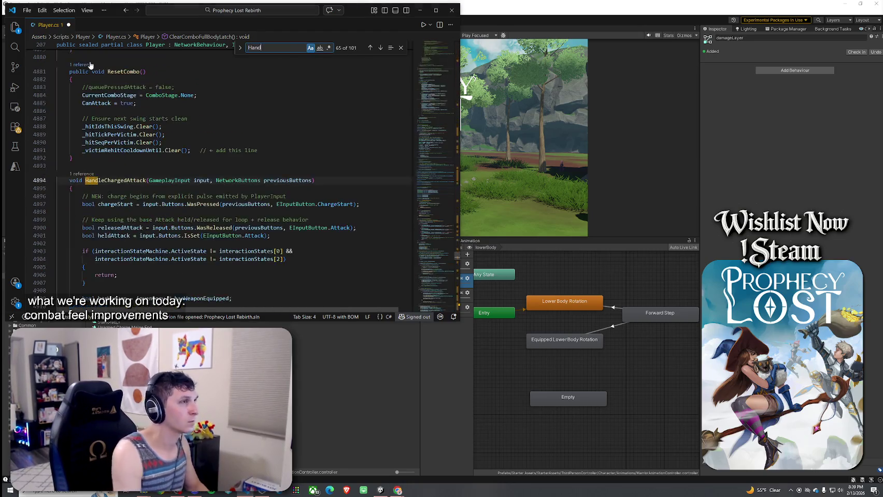
type("leLowerBody")
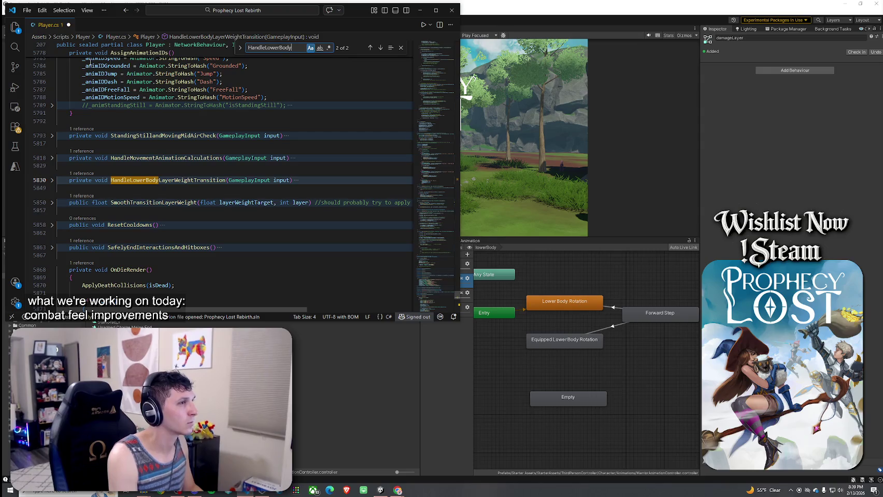
type("LayerWei")
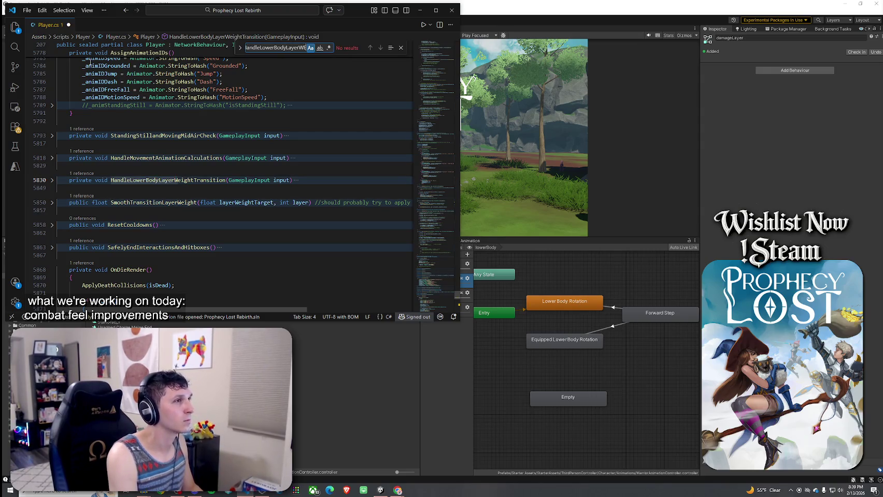
type("ghtTransition")
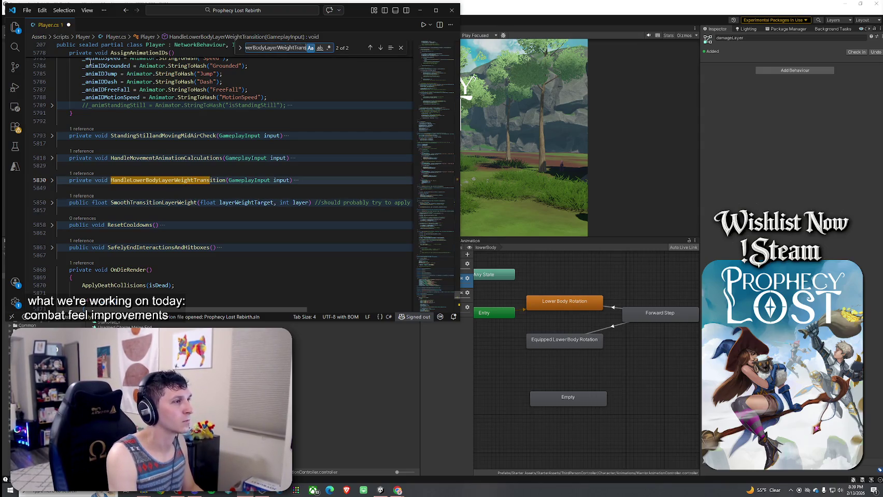
- Wrap ProcessInput's HandleLowerBodyLayerWeightTransition call in an if/else guarded by _comboFullBodyLatched
key("Return")
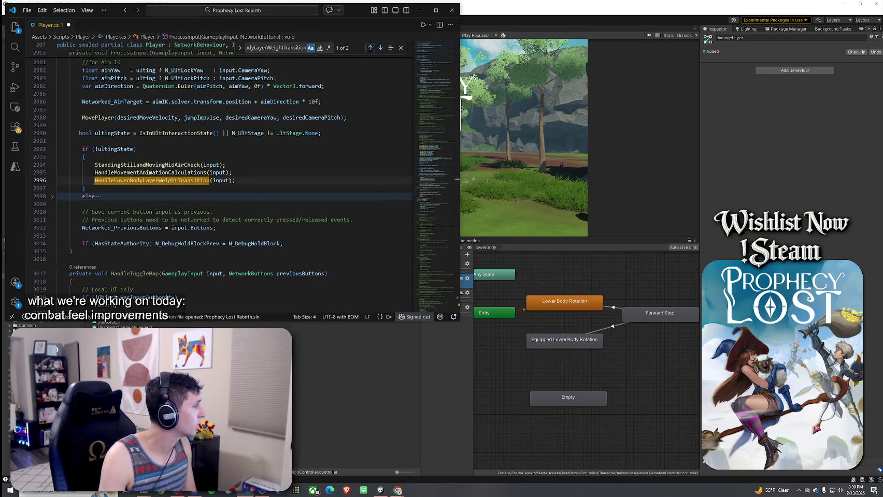
left_click_drag(235, 181, 94, 180)
type("if (!_comboFullBodyLatched) // or a sim-side equivalent if you keep latch render-only     HandleLowerBodyLayerWeightTransition(input); else {     Networked_LBodyRotLayerWtTarget = 0f;     Networked_RotLowerBody = 0f; }")
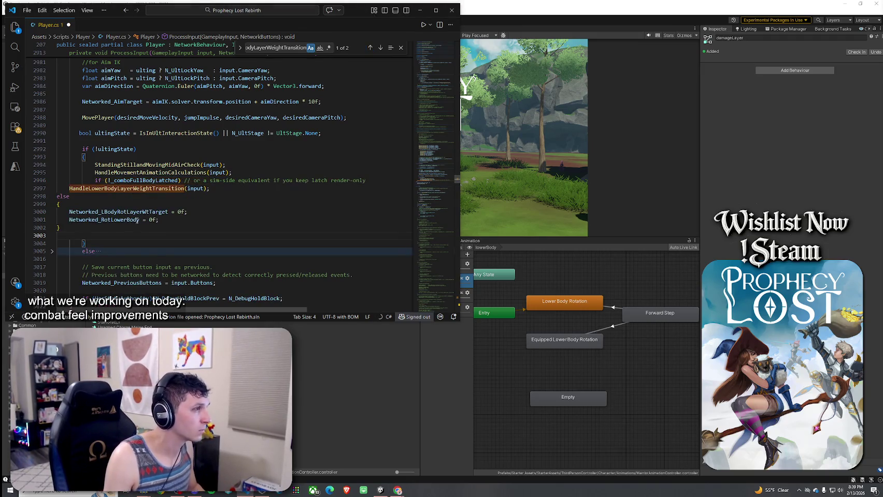
left_click_drag(148, 228, 57, 196)
key("Tab")
key("Tab")
key("Tab")
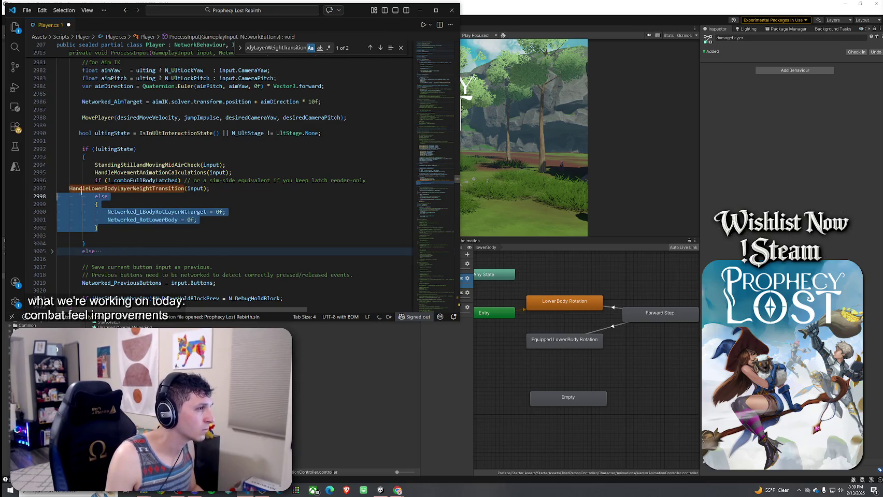
left_click(70, 190)
key("Tab")
key("Tab")
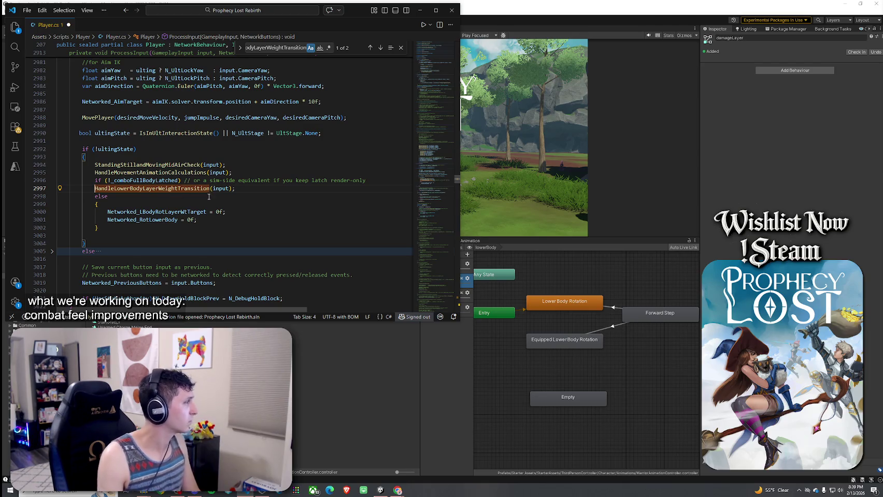
key("Tab")
key("Down")
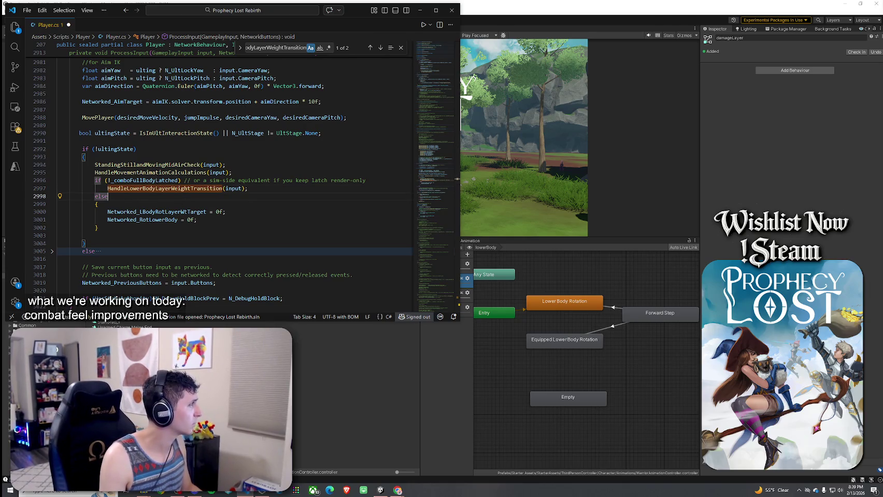
- Step through the HandleLowerBodyLayerWeightTransition matches back to its call site at line 2997
left_click(381, 50)
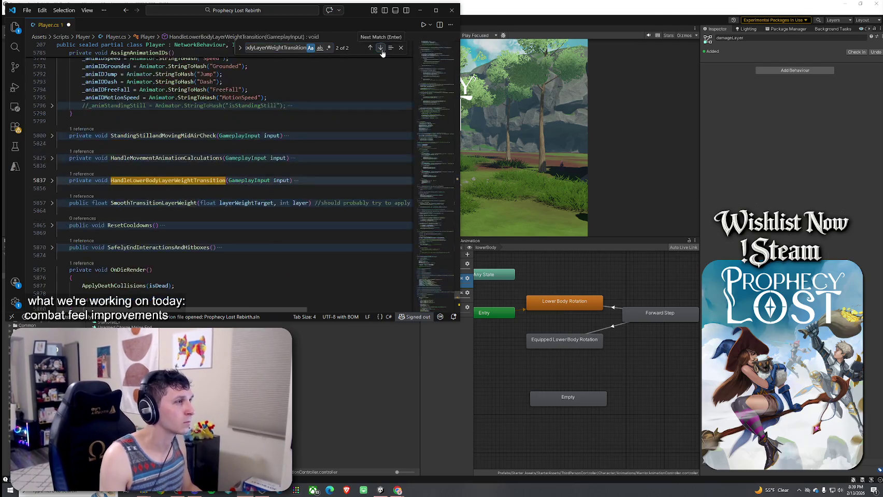
left_click(381, 51)
left_click(381, 51)
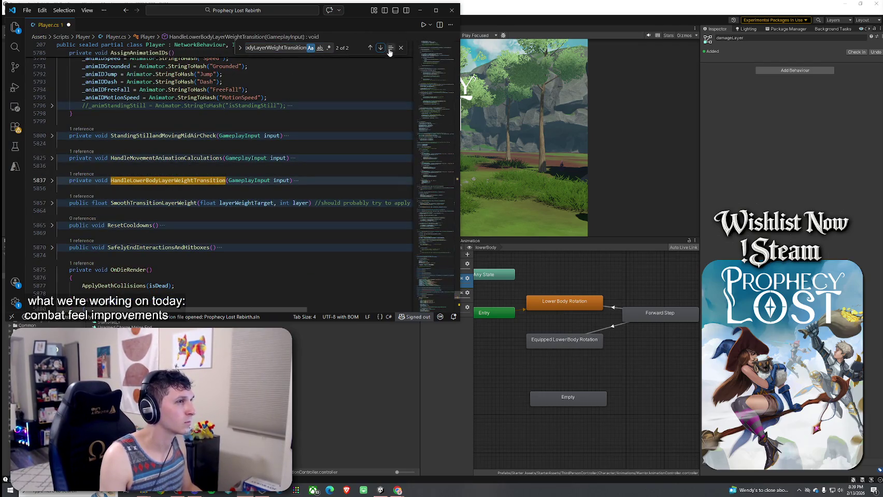
left_click(381, 48)
scroll(174, 130, "up", 3)
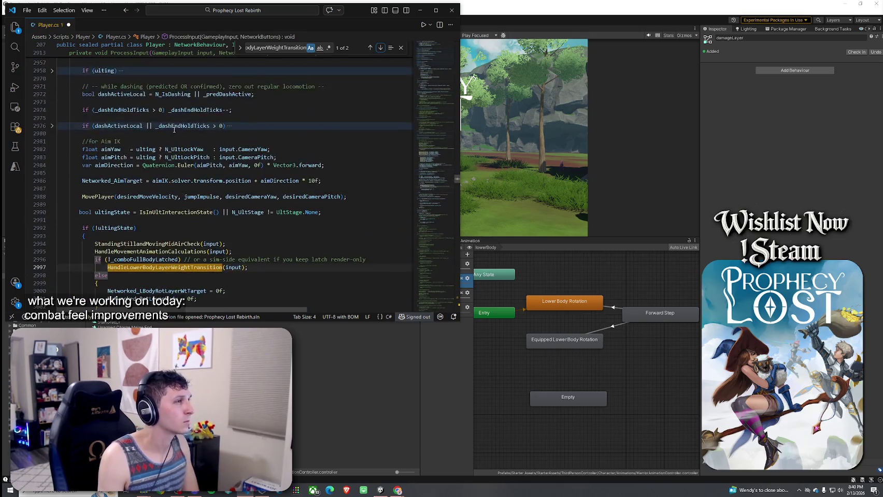
- Save Player.cs from the File menu
scroll(176, 128, "up", 3)
left_click(27, 10)
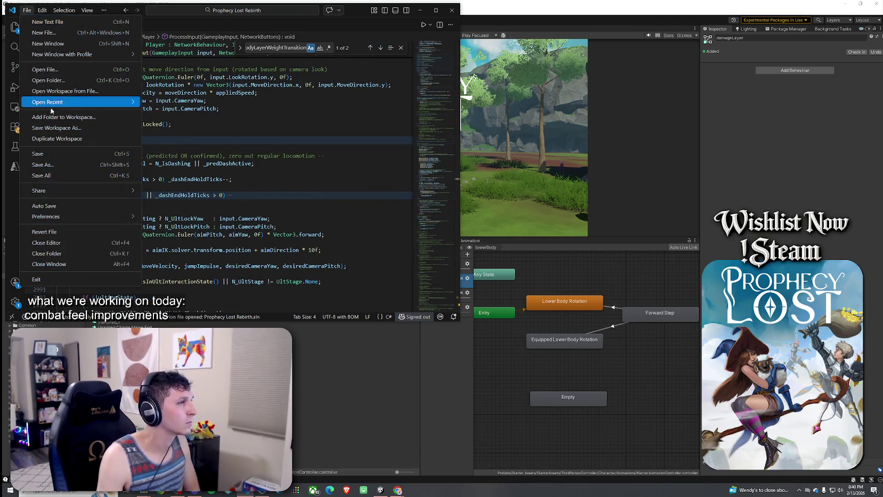
left_click(49, 174)
scroll(240, 169, "up", 5)
scroll(240, 169, "up", 6)
scroll(182, 155, "down", 10)
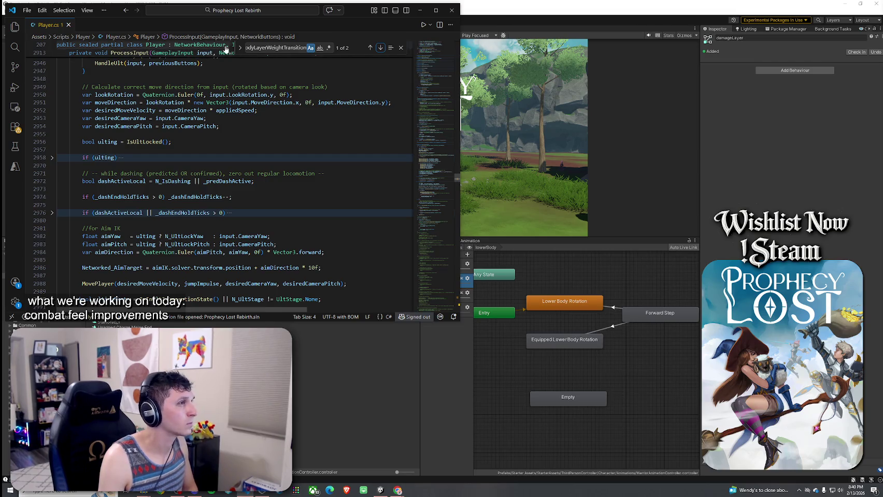
- Search 'bool s' to reach SetAnimatorValues and select the rotation SetFloat call on line 2487
key("ctrl+f")
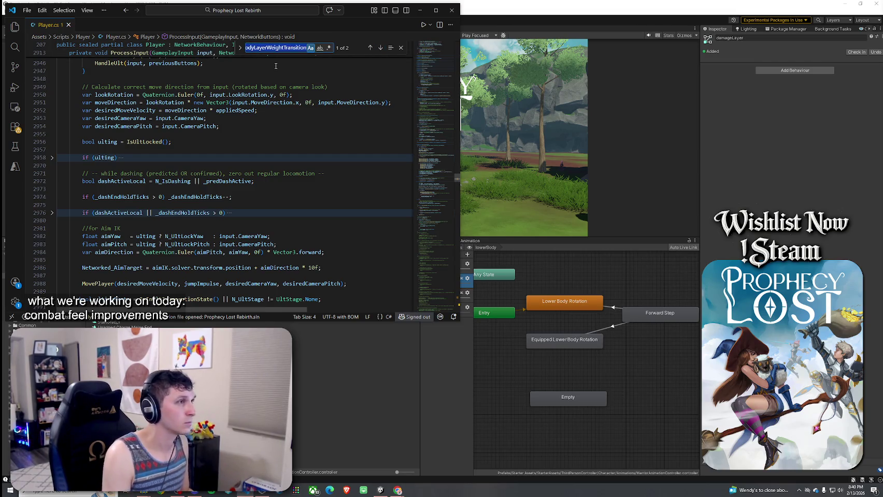
type("bool s")
key("Return")
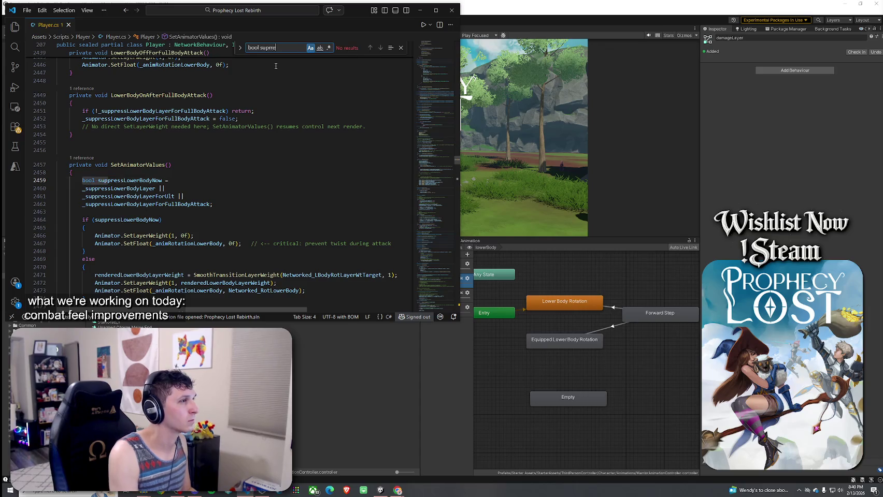
key("ctrl+a")
key("BackSpace")
scroll(186, 125, "down", 2)
mouse_move(94, 128)
left_mouse_down()
mouse_move(156, 155)
mouse_move(147, 171)
mouse_move(165, 270)
left_mouse_up()
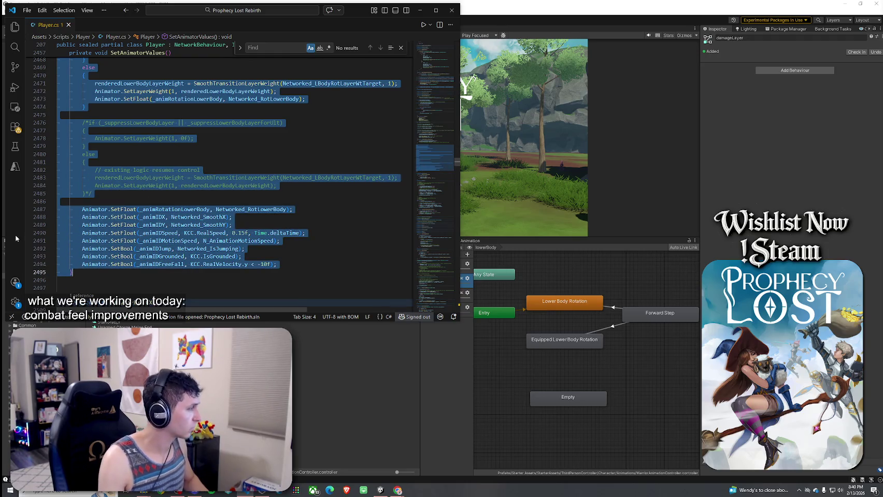
key("alt+Tab")
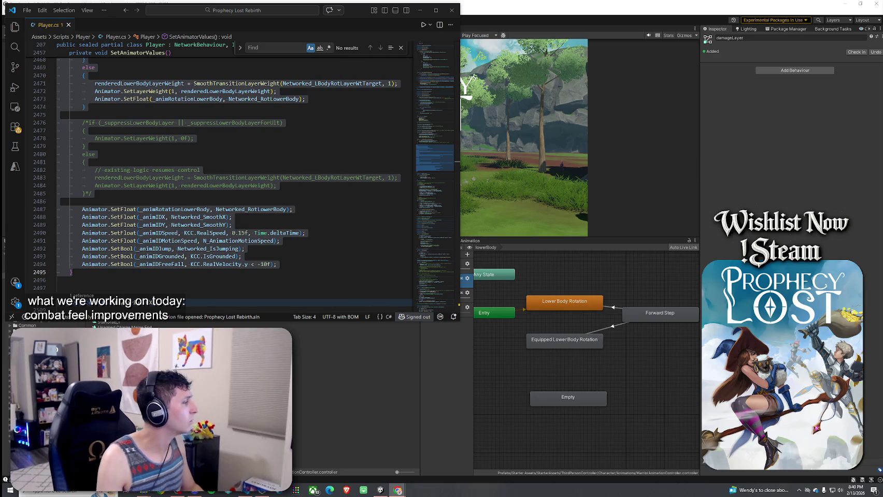
key("alt+Tab")
left_click_drag(292, 210, 82, 211)
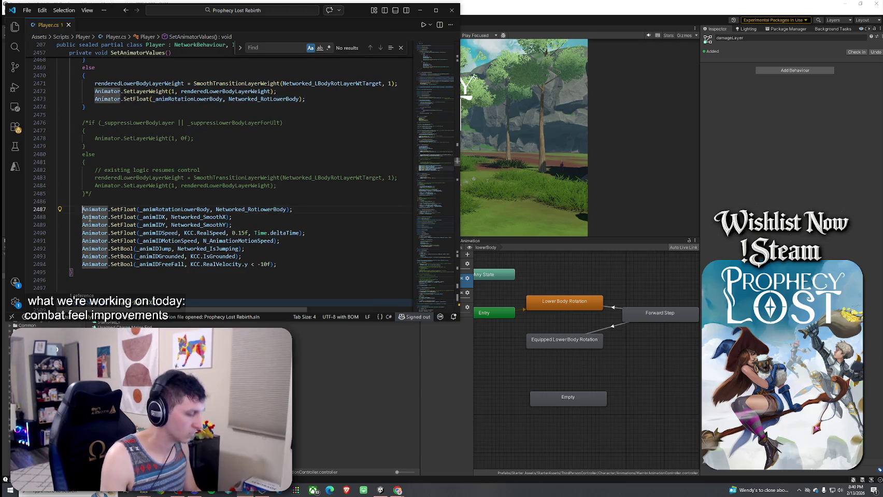
- Comment out line 2487's rotation SetFloat with Ctrl+/, save Player.cs, and let Unity recompile
key("ctrl+slash")
scroll(206, 194, "up", 2)
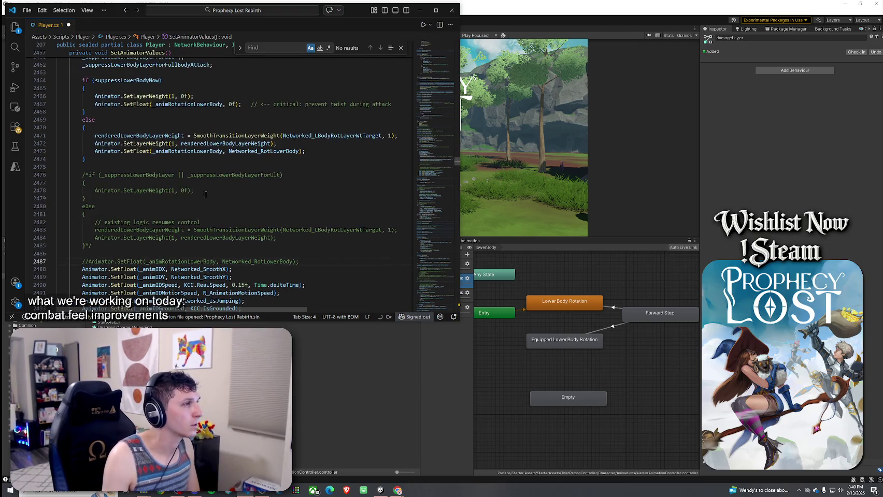
left_click(27, 9)
left_click(59, 176)
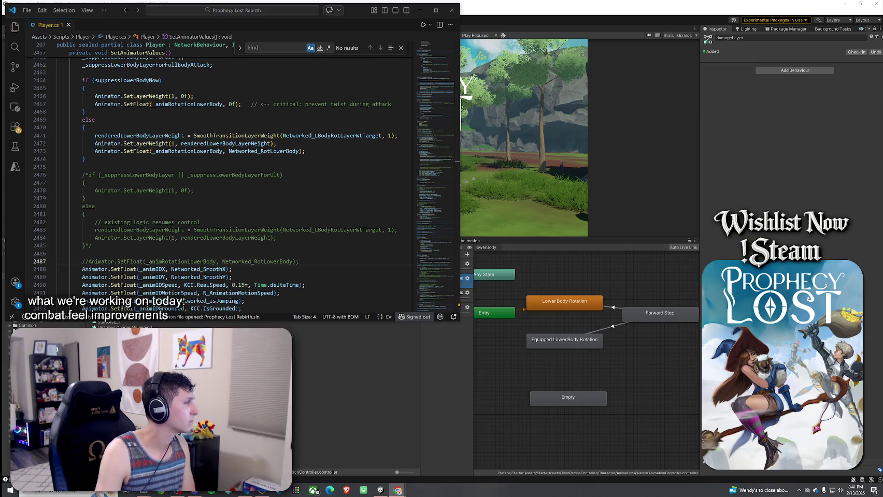
left_click(510, 136)
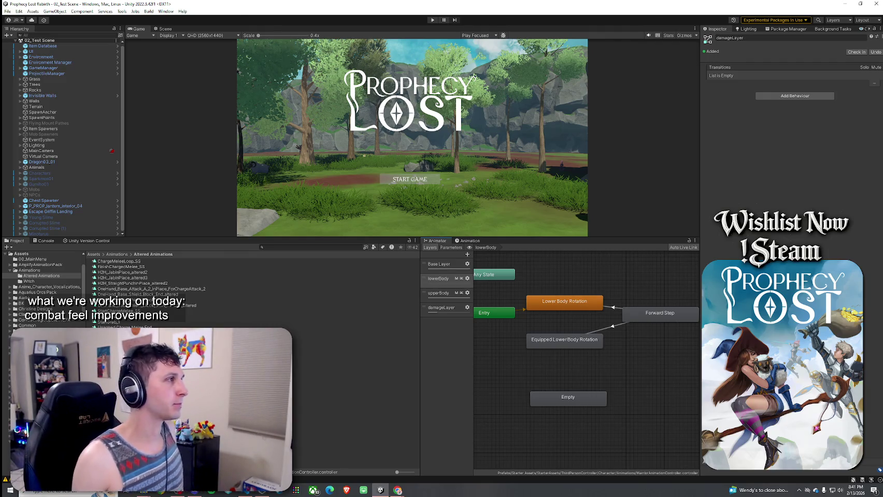
- Save the scene, maximize the Game view, and enter play mode to spawn the player
left_click(7, 11)
left_click(31, 44)
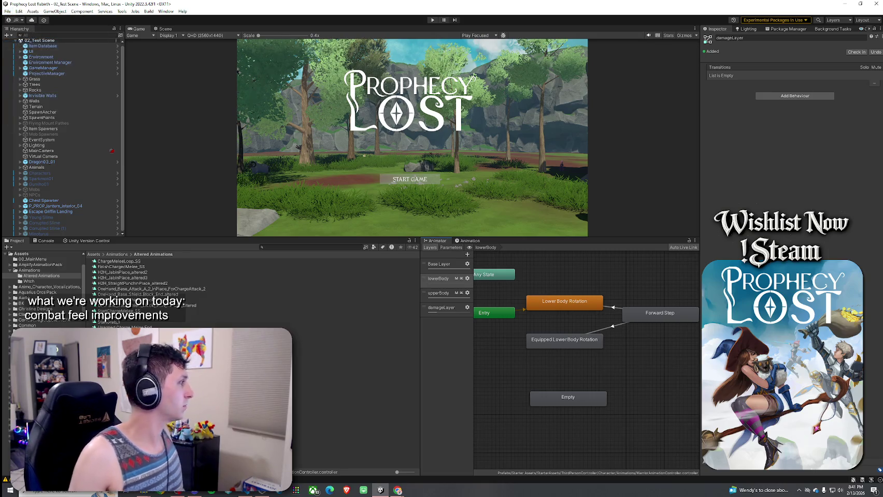
double_click(147, 30)
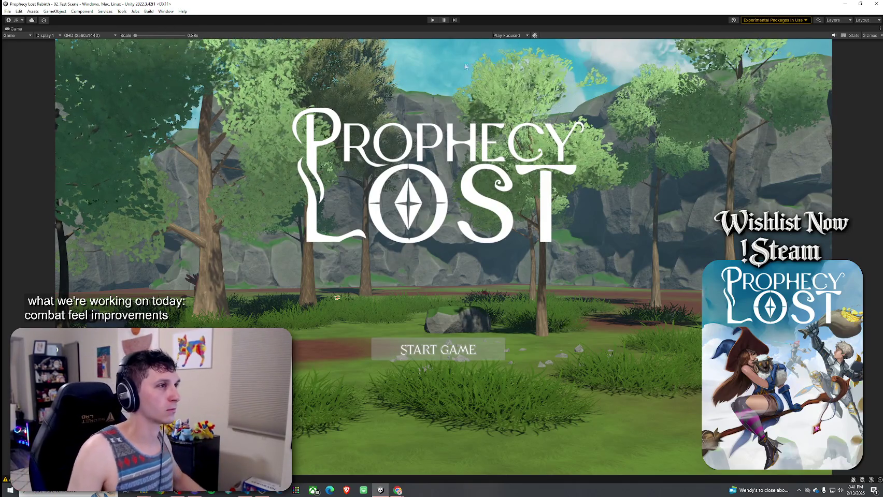
left_click(432, 21)
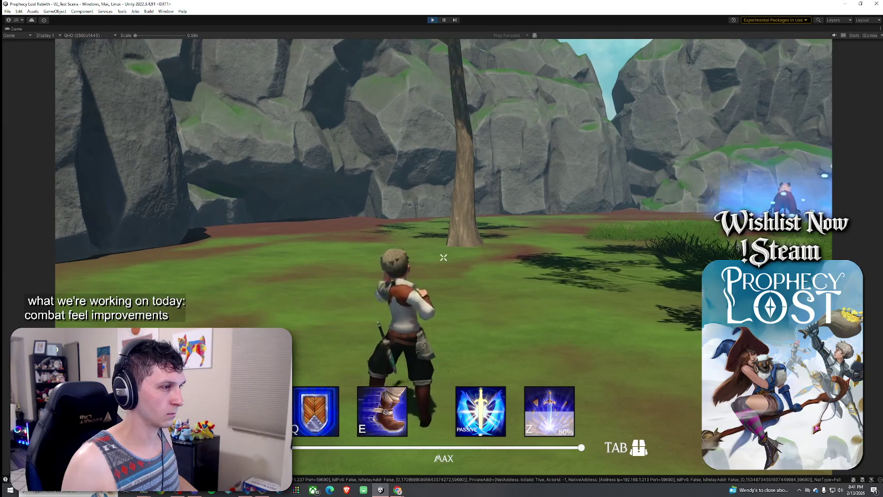
- Run the player past the cliff edge and dirt path onto open grass, then throw two combo punches
key("w")
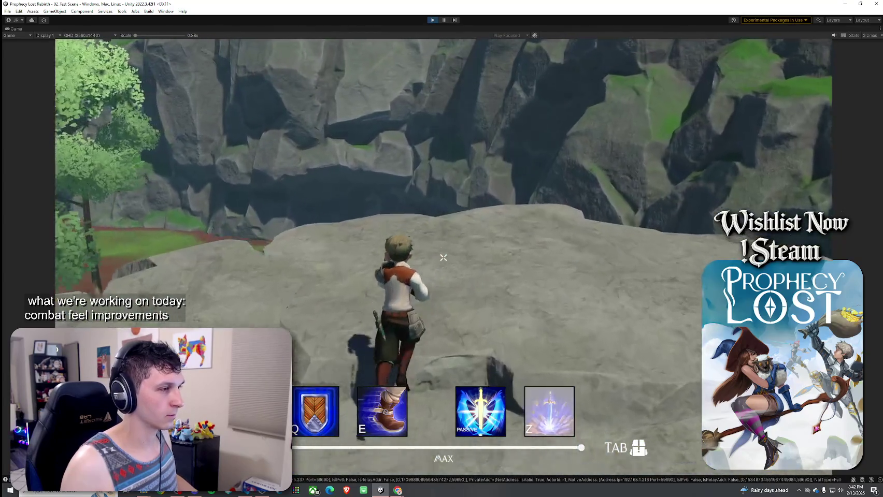
key("w")
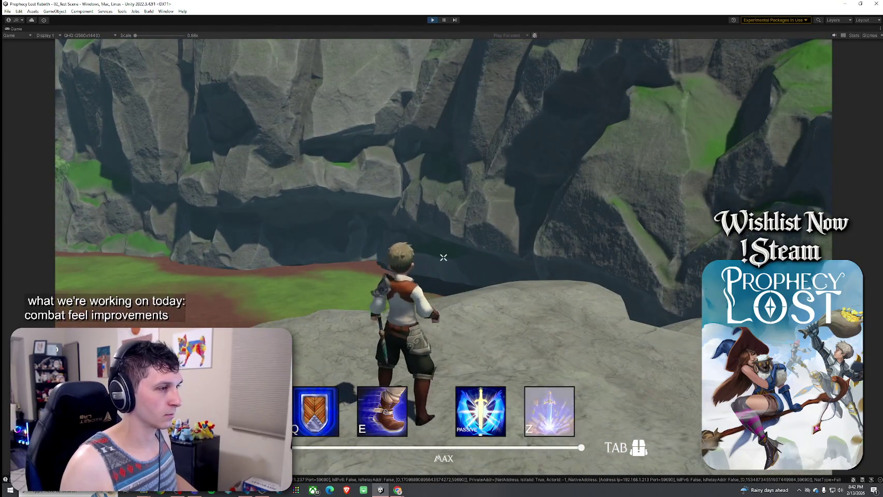
key("w")
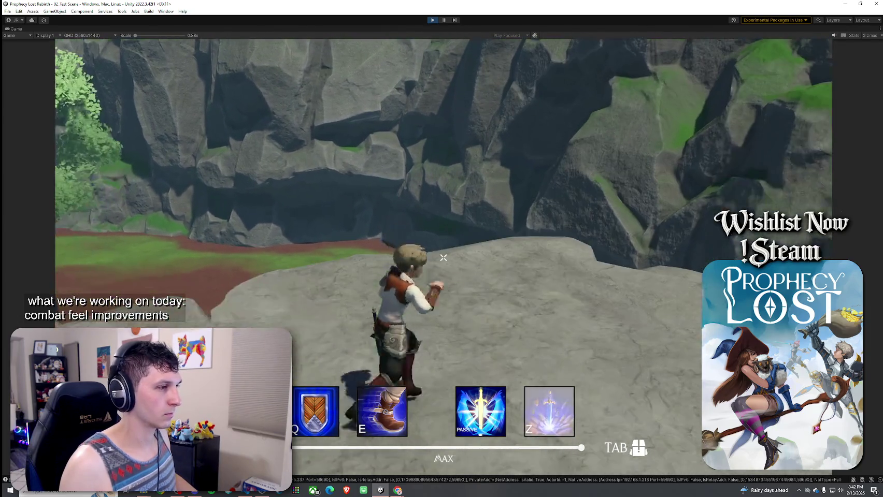
key("w")
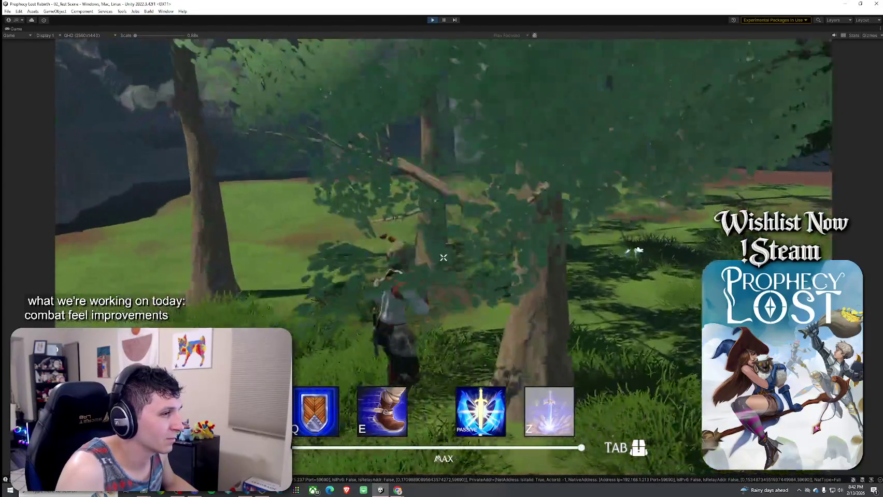
key("w")
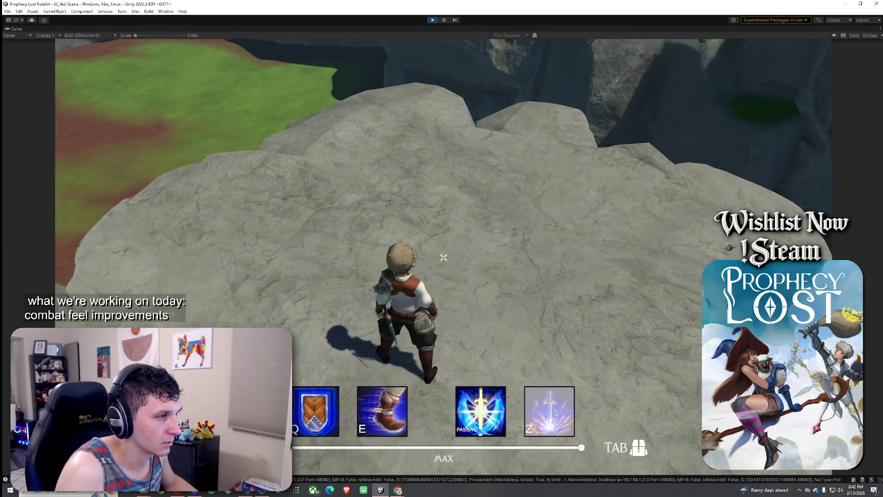
left_click(443, 257)
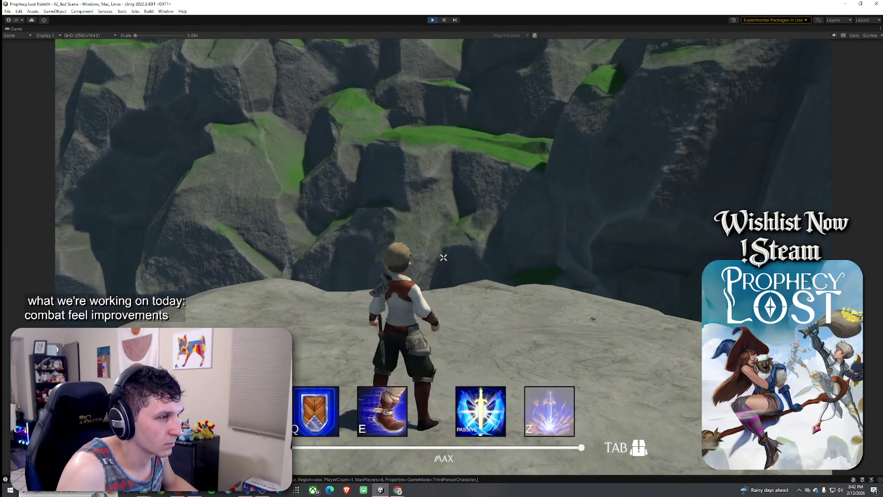
left_click(443, 258)
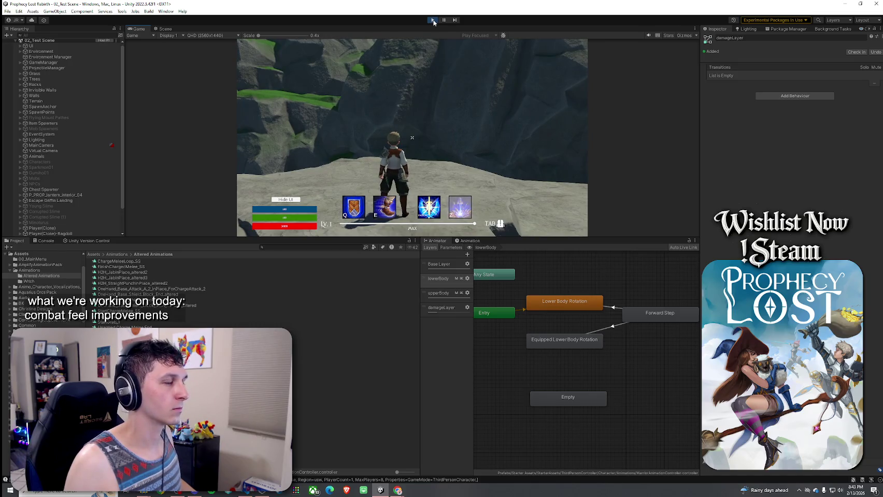
- Drop the character off the ledge and across the grass, then return to Player.cs in VS Code
key("w")
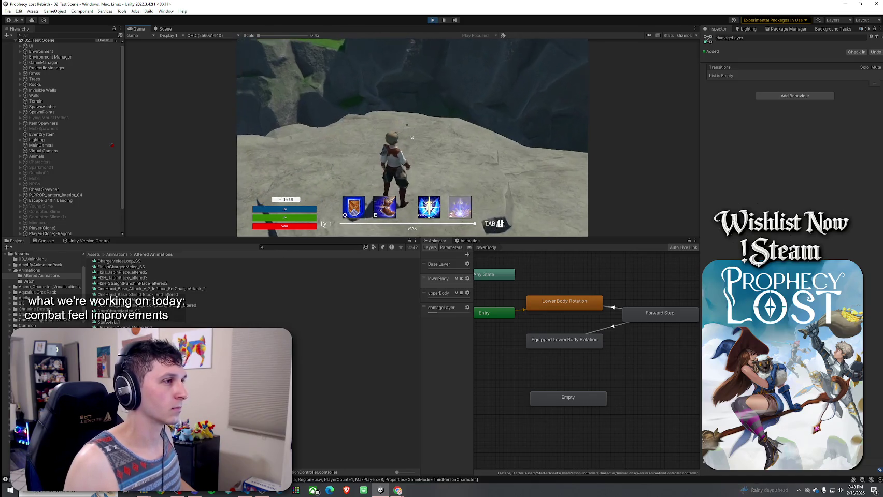
key("s")
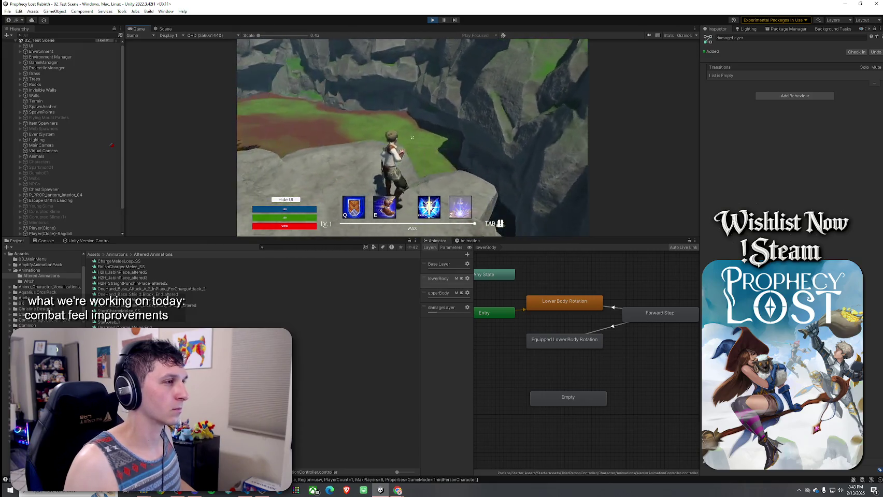
key("w")
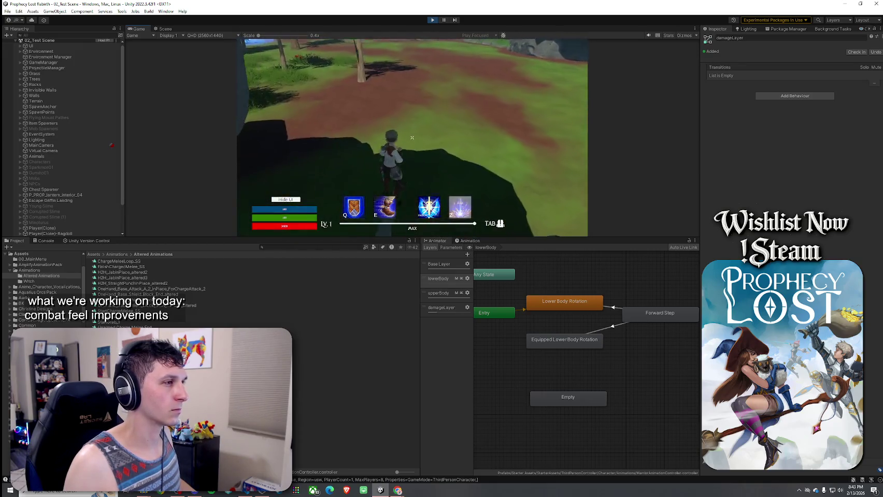
key("w")
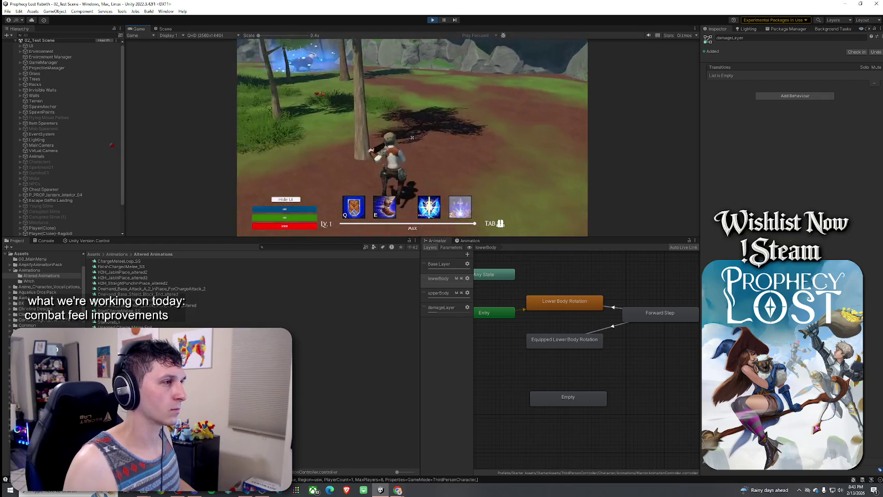
key("w")
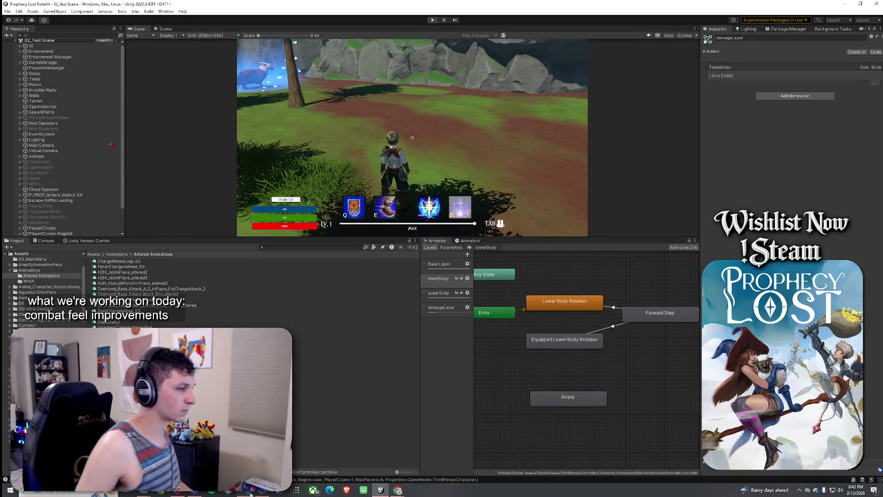
key("alt+Tab")
left_click(64, 159)
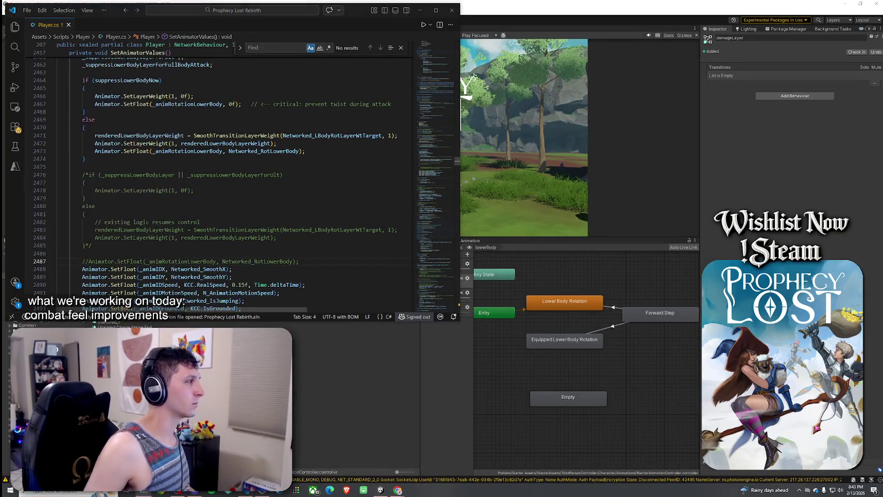
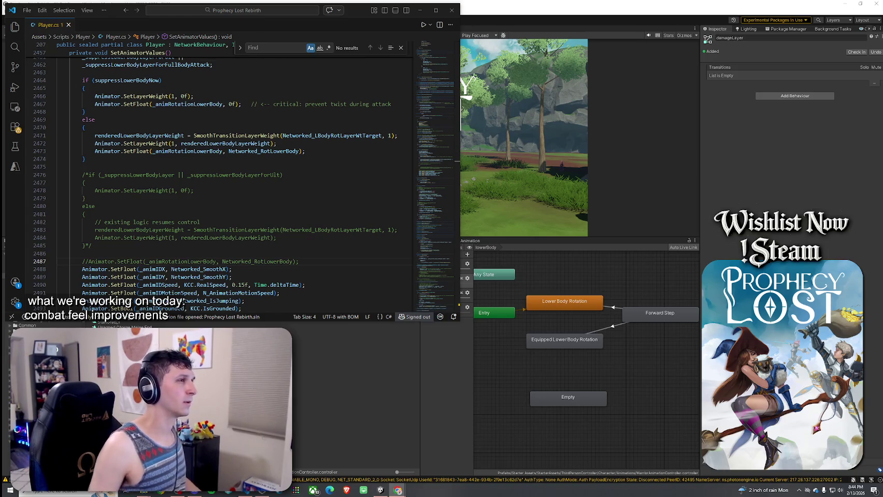
- Search Player.cs for HandleJump, go to its definition and expand the jump condition block
left_click(257, 47)
type("HandleJump")
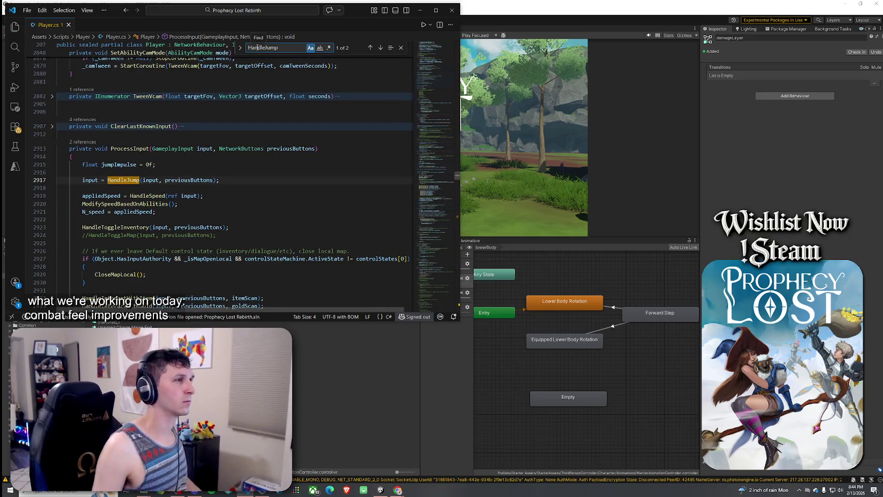
right_click(133, 180)
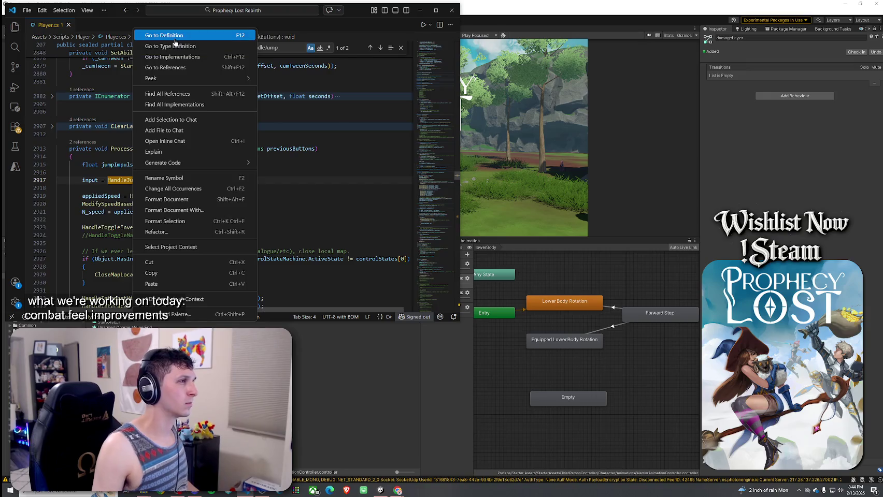
left_click(176, 35)
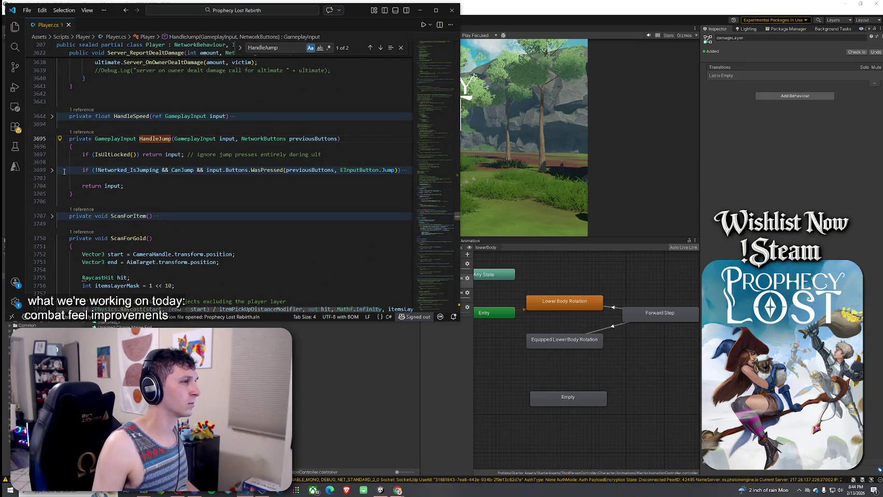
left_click(52, 170)
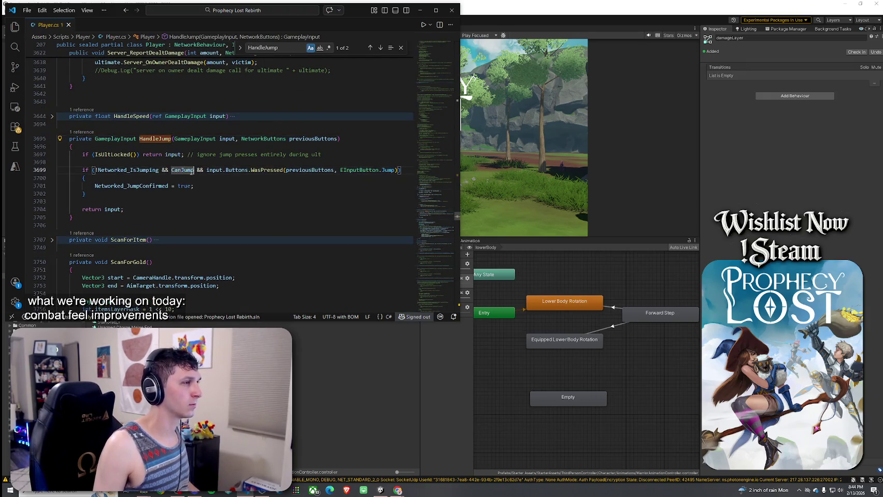
- Go to the CanJump property definition, expand it, and list all its references
right_click(184, 170)
left_click(217, 60)
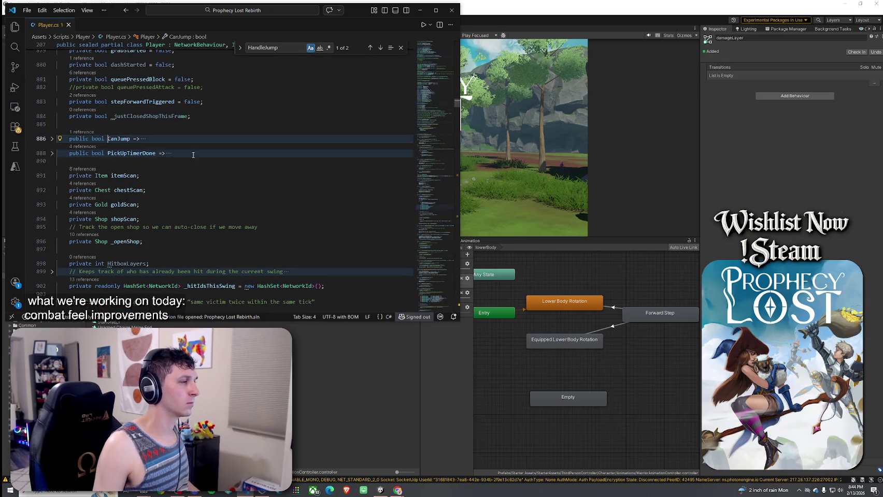
left_click(51, 139)
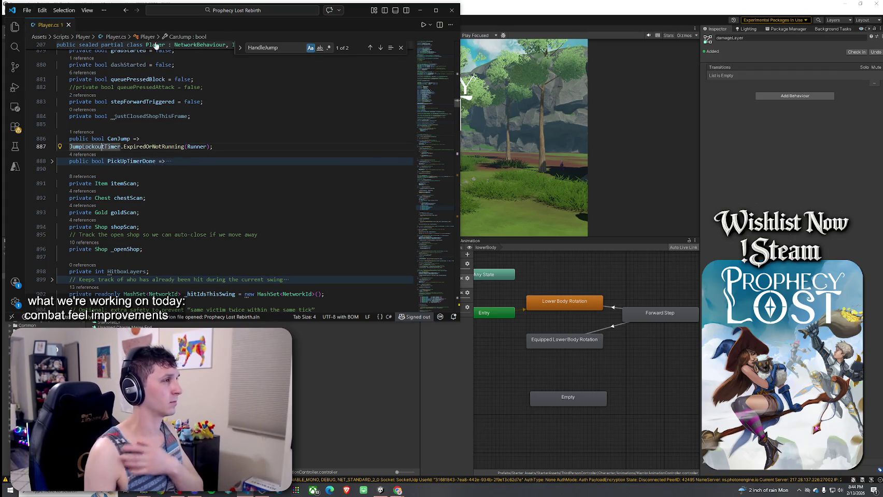
right_click(122, 138)
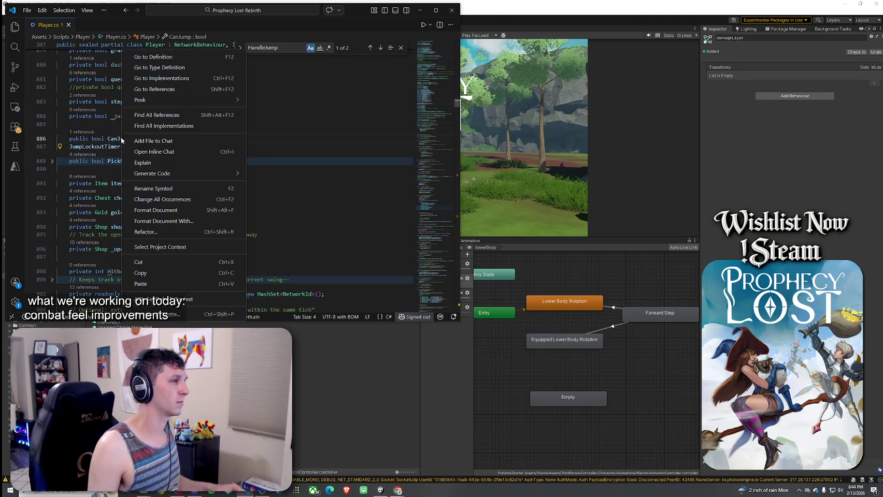
left_click(168, 192)
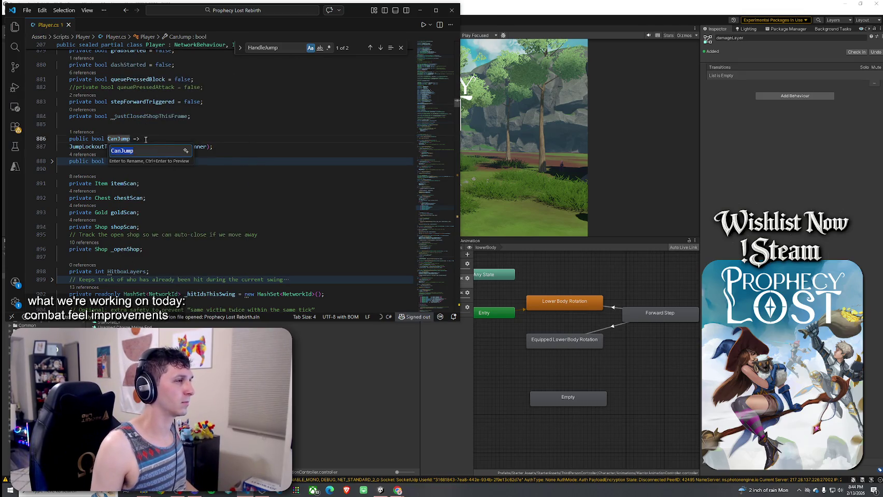
key("Escape")
right_click(122, 139)
left_click(155, 127)
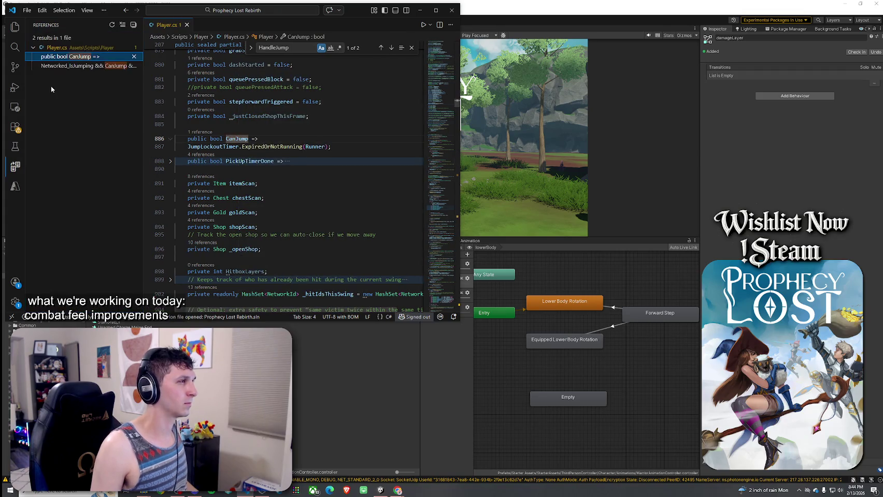
- Open CanJump's use in HandleJump at line 3699 and highlight the jump-button check
left_click(78, 66)
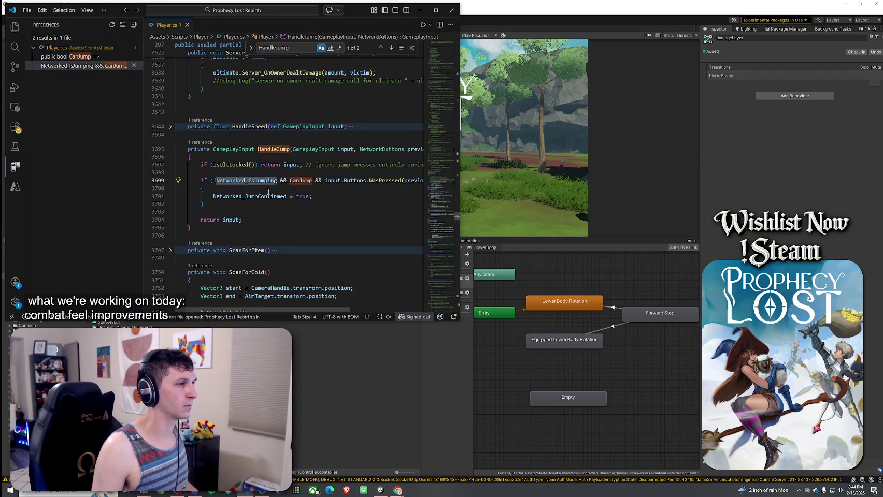
mouse_move(344, 180)
left_mouse_down()
mouse_move(429, 182)
mouse_move(146, 188)
left_mouse_up()
left_click(265, 217)
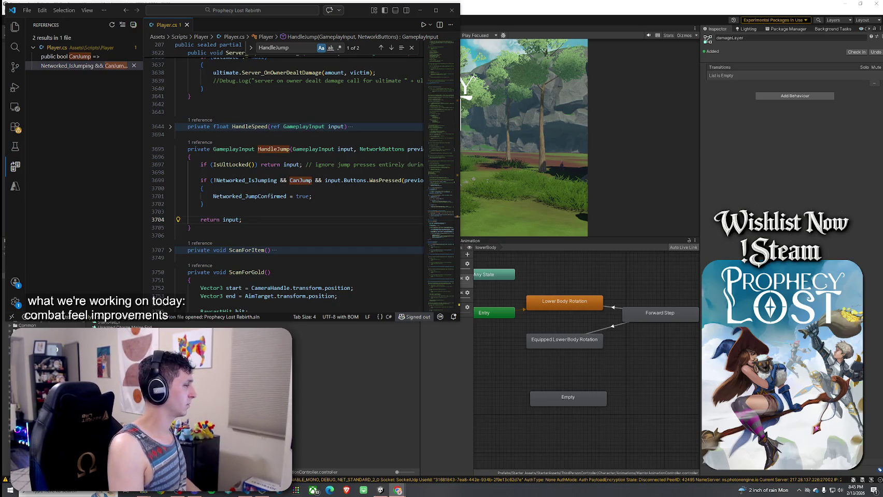
- Leave Visual Studio Code and bring the Unity editor to the front
right_click(162, 25)
left_click(202, 159)
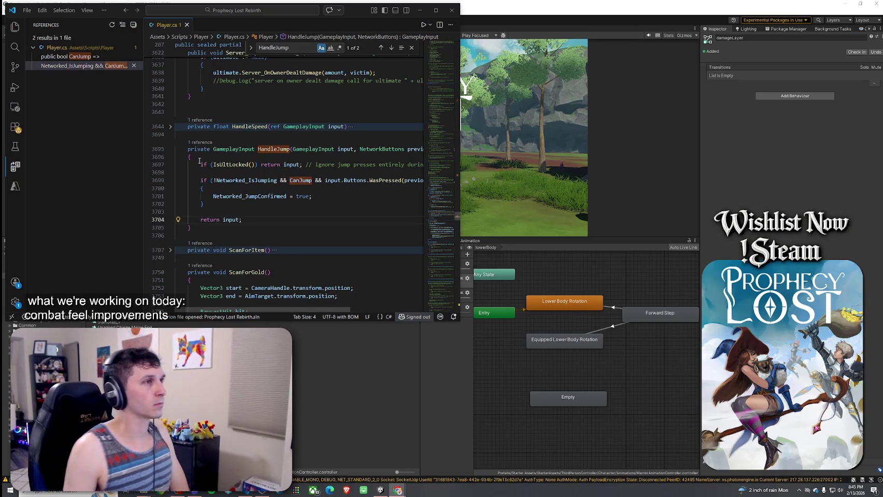
key("alt+Tab")
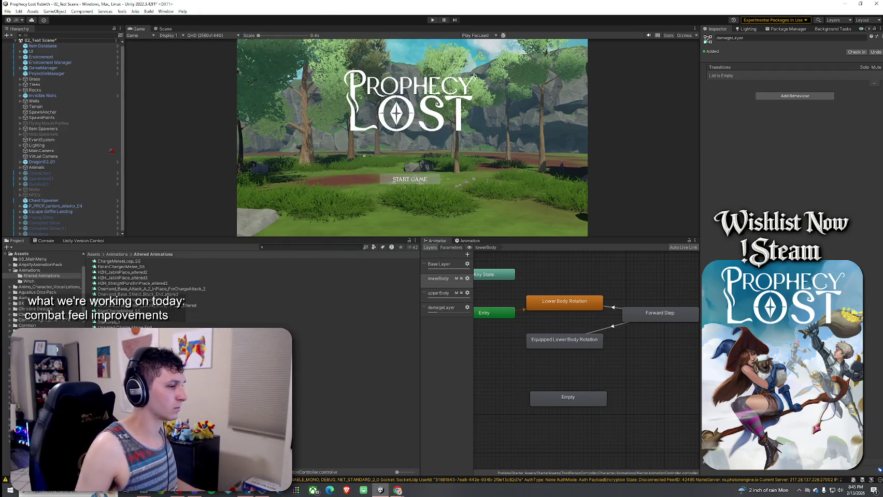
- Find the AimIK calls and comment out AimIKOff() at line 4837 and AimIKOn() at line 4849
key("alt+Tab")
key("ctrl+f")
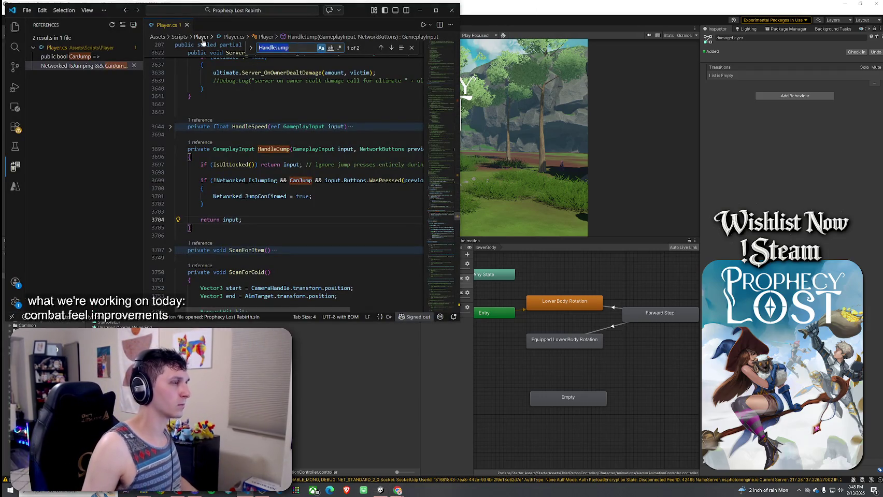
type("Tur")
key("BackSpace")
key("BackSpace")
key("BackSpace")
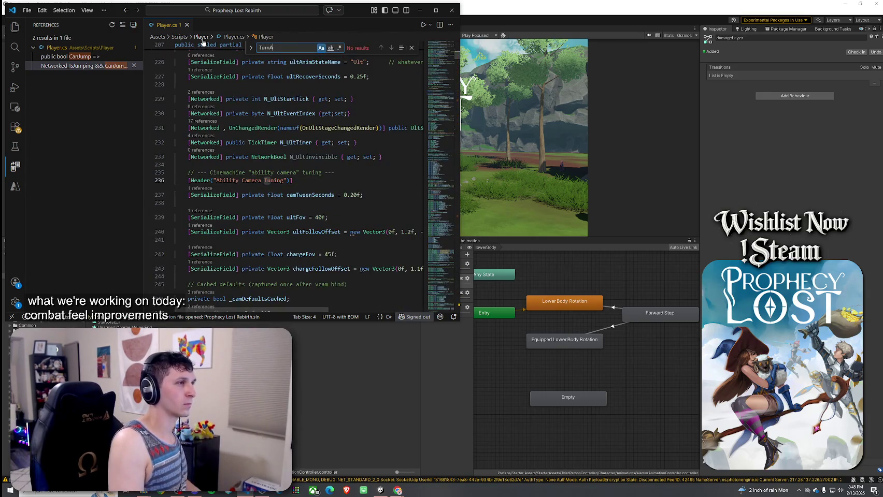
type("Aim")
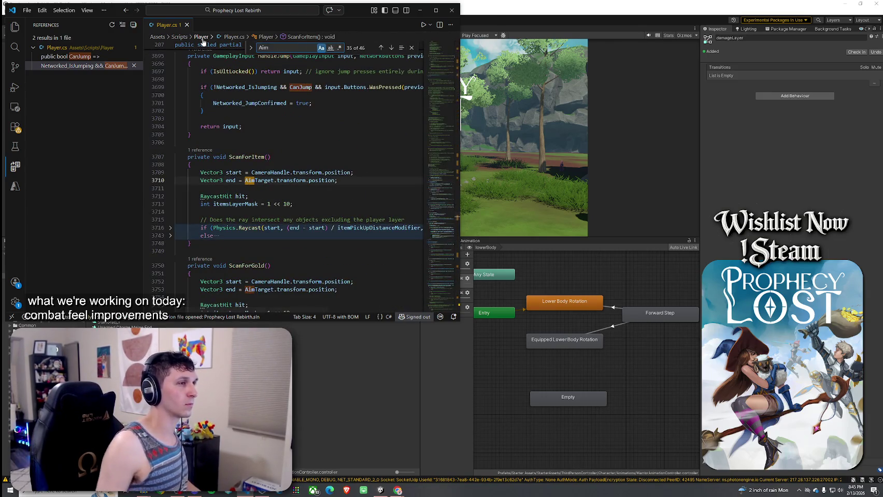
type("IK")
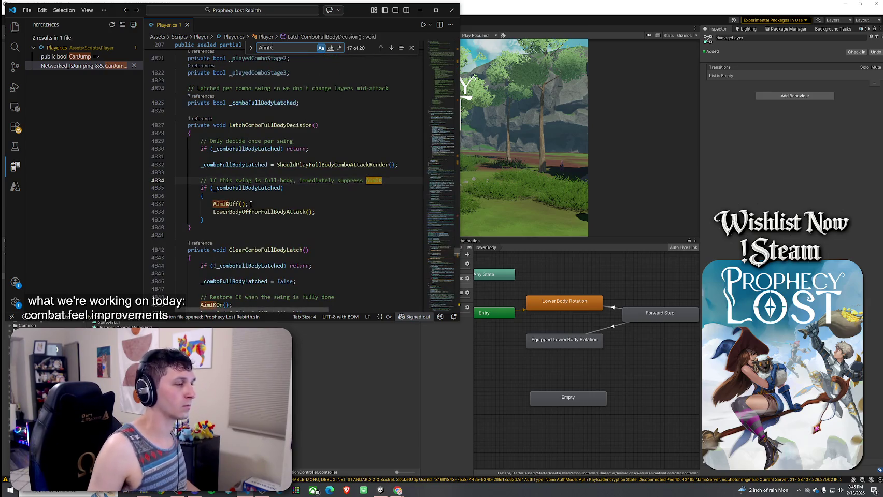
left_click(244, 205)
key("ctrl+slash")
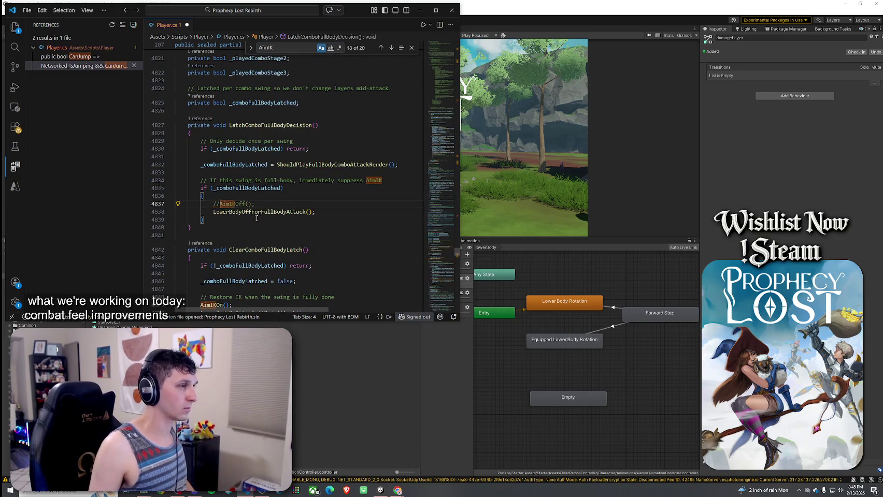
scroll(252, 207, "down", 3)
left_click(200, 236)
key("ctrl+slash")
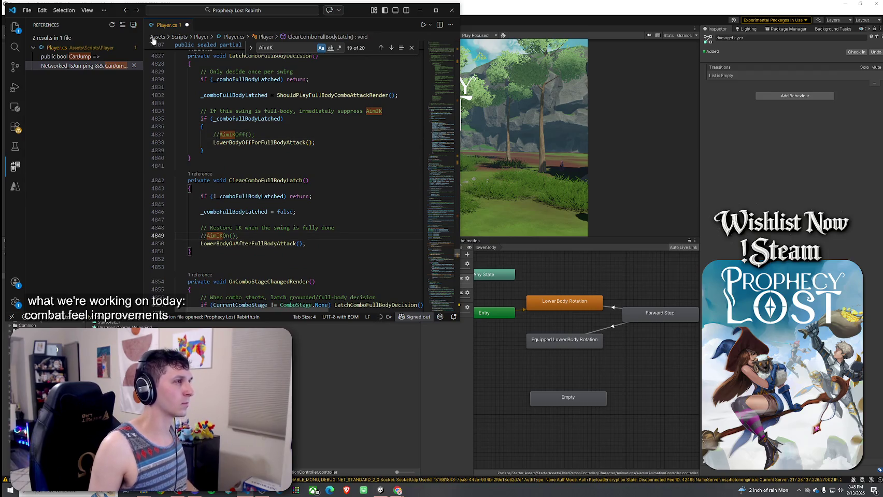
- Save all changed files and return to Unity
left_click(27, 10)
left_click(52, 176)
left_click(521, 171)
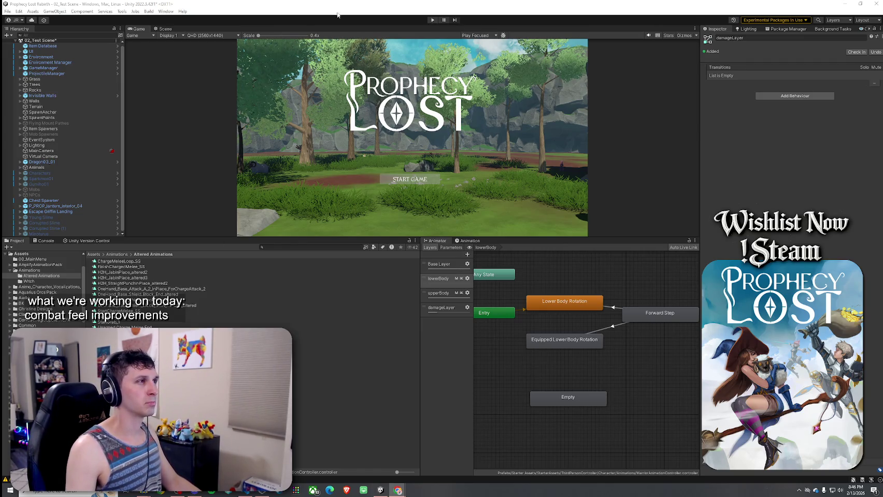
- Save 02_Test Scene and start a game from the Prophecy Lost title screen
left_click(12, 19)
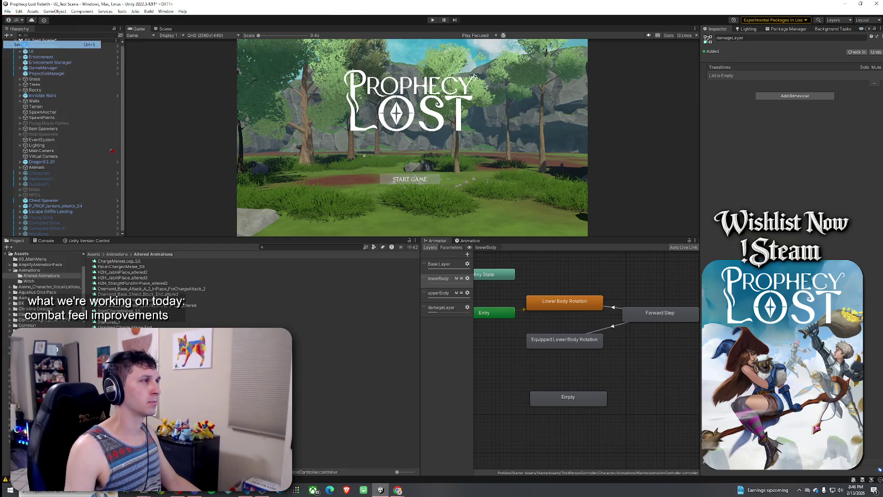
key("ctrl+s")
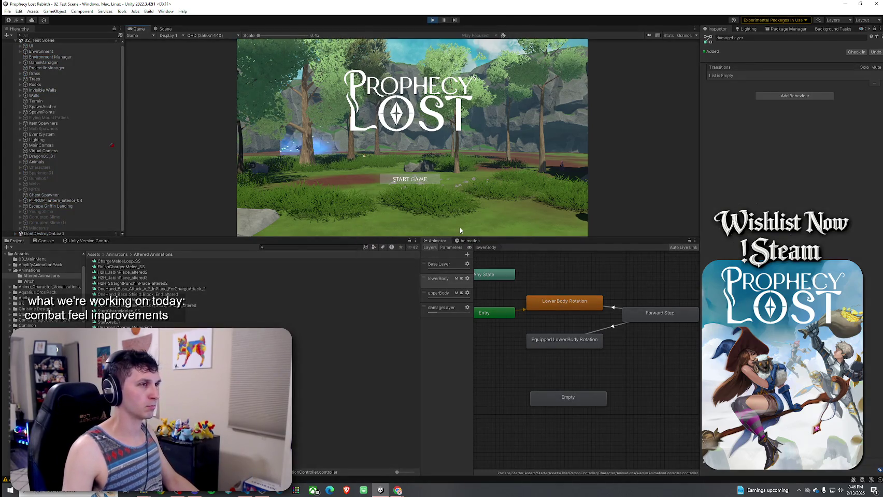
left_click(407, 179)
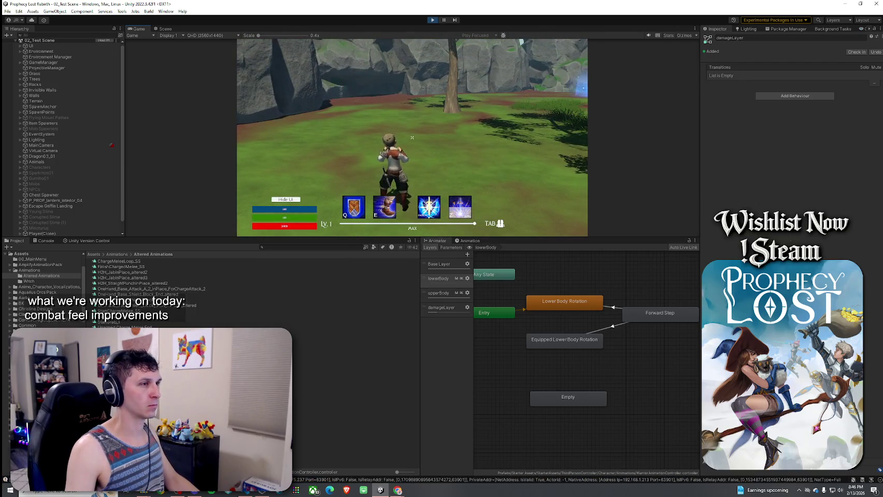
- Run the character across the level with W and jump with Space
key("w")
key("space")
key("w")
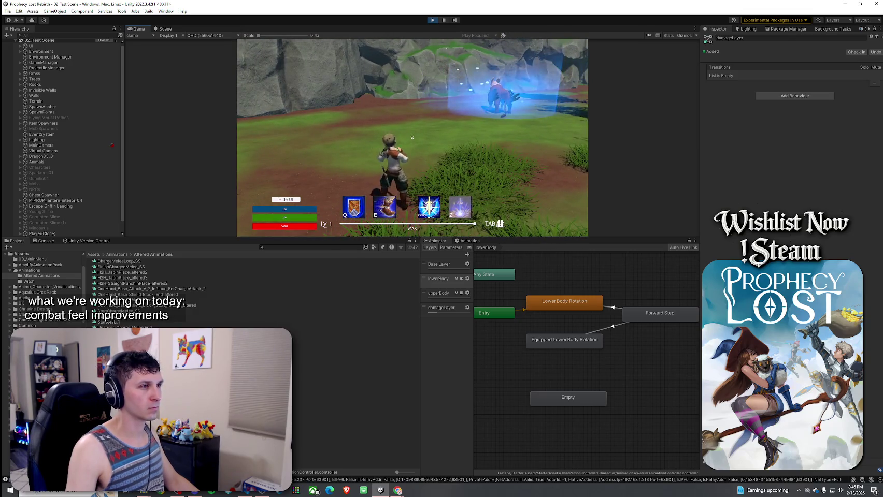
key("super")
left_click(562, 329)
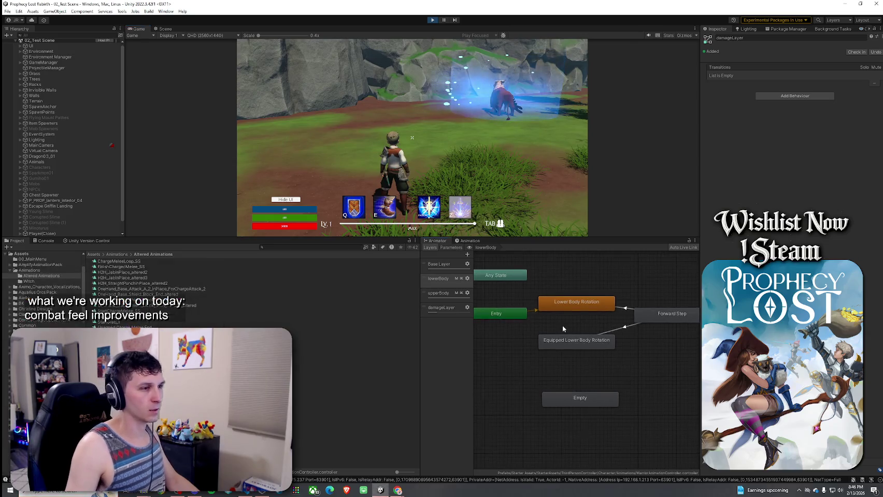
- Watch Player(Clone) attack in the Base Layer graph and change Unarmed Attack 1 speed from 0.6 to 1
left_click(442, 269)
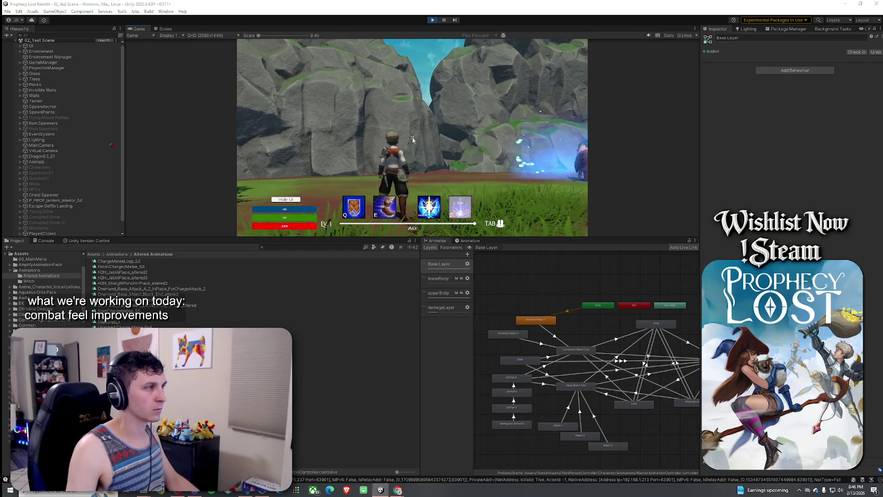
key("super")
left_click(41, 223)
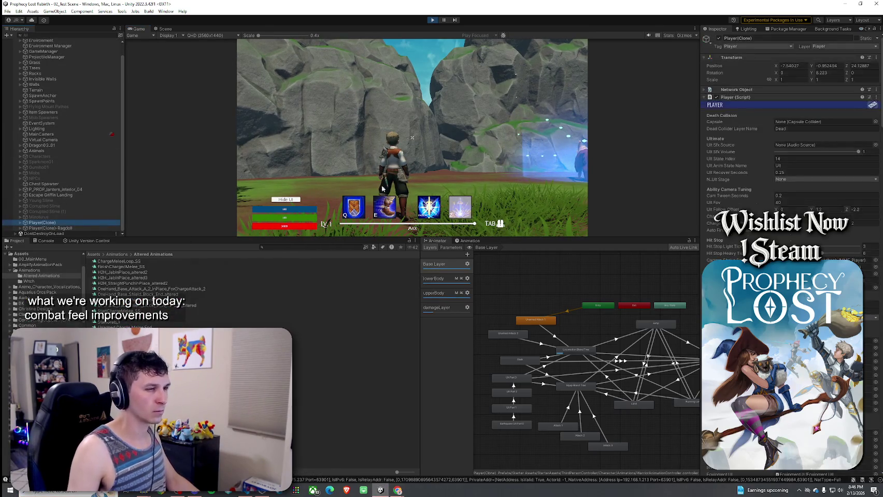
left_click(412, 137)
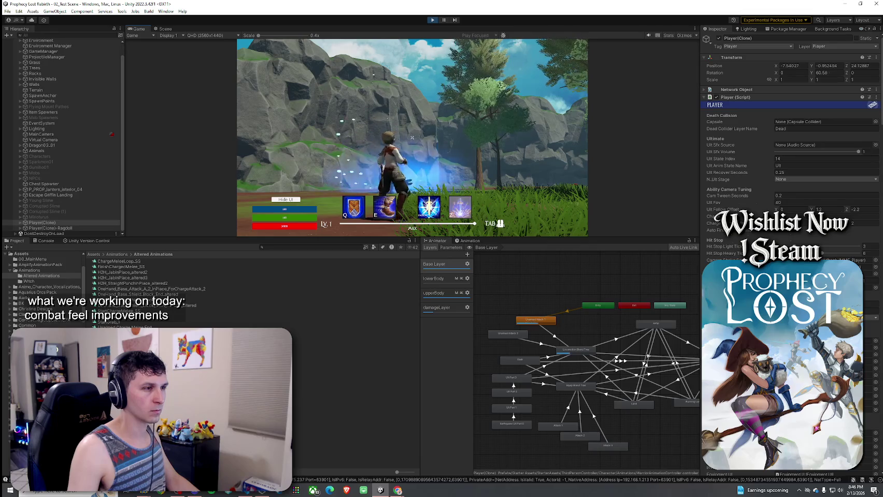
key("super")
left_click(537, 321)
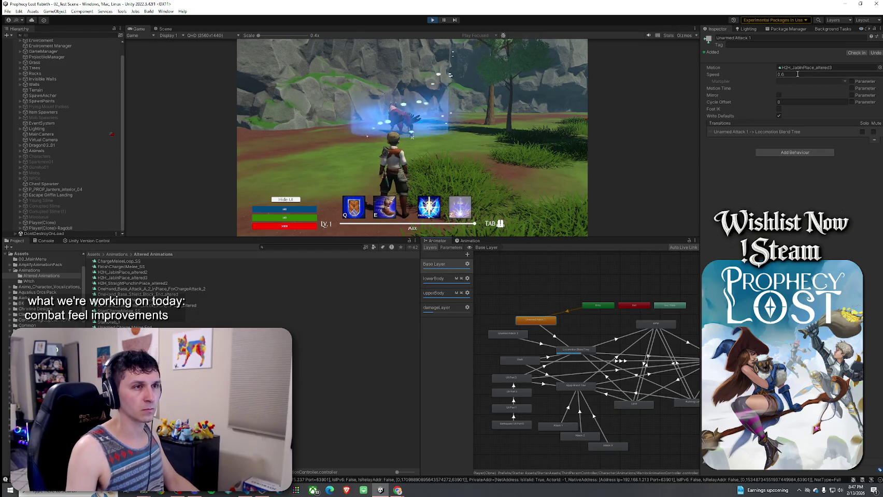
left_click(617, 100)
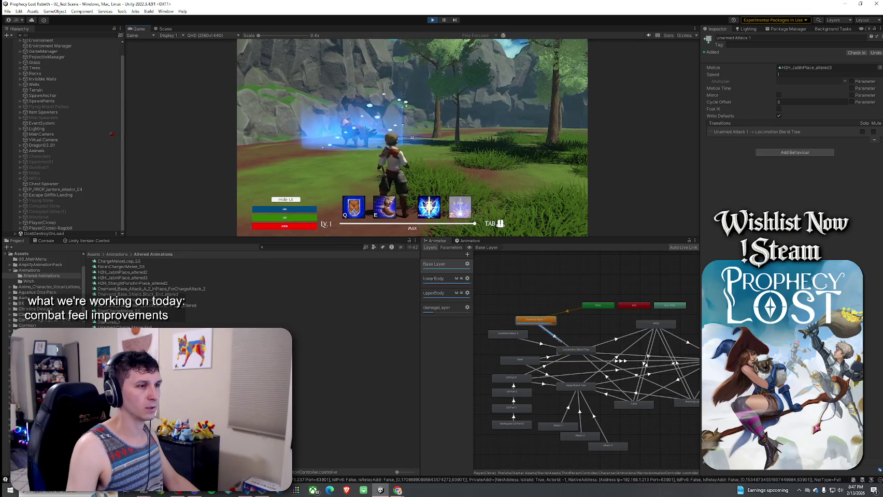
- Open the H2H_JabInPlace_altered3 clip in the Animation window
key("super")
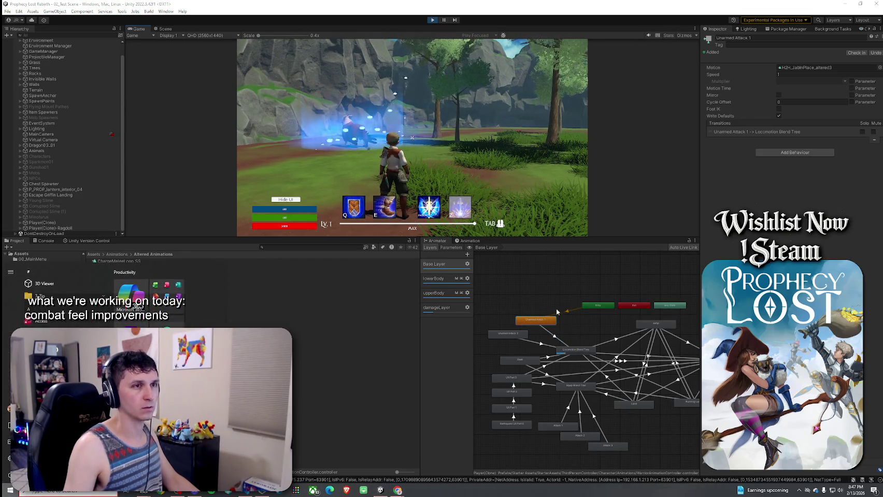
key("super")
double_click(150, 280)
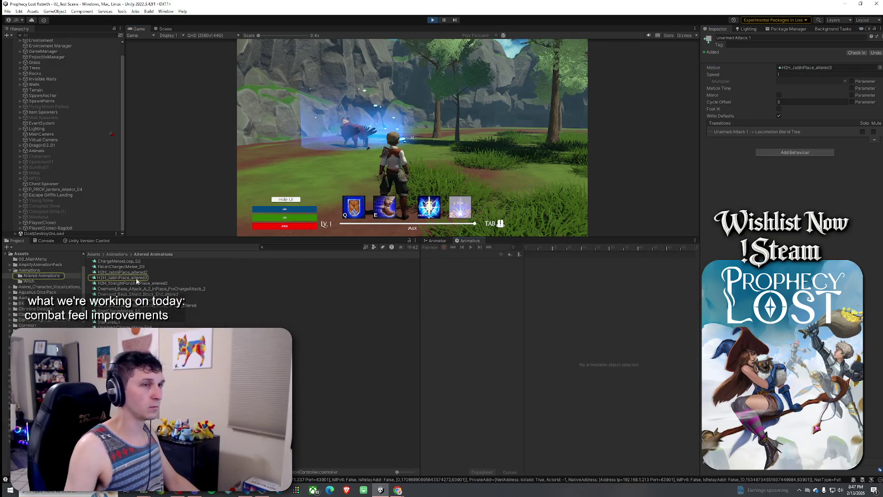
- Select H2H_JabInPlace_altered3 and turn off its Loop Time
left_click(136, 279)
left_click(412, 137)
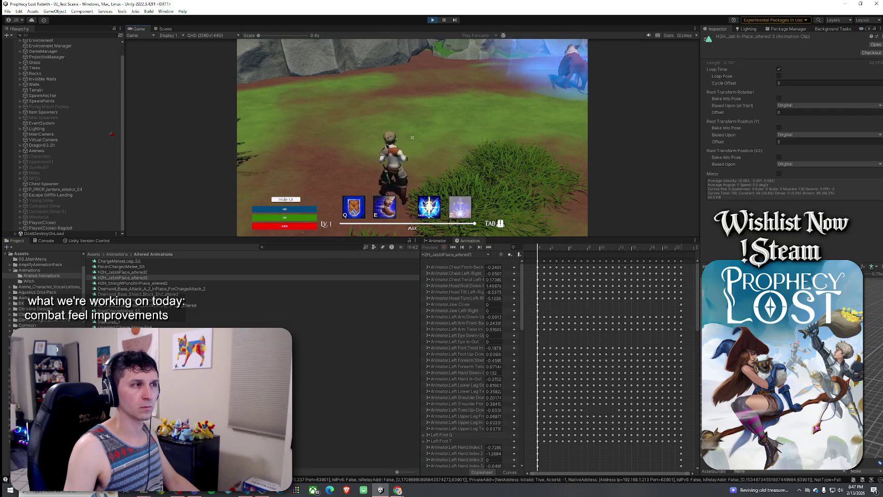
left_click(778, 69)
left_click(411, 138)
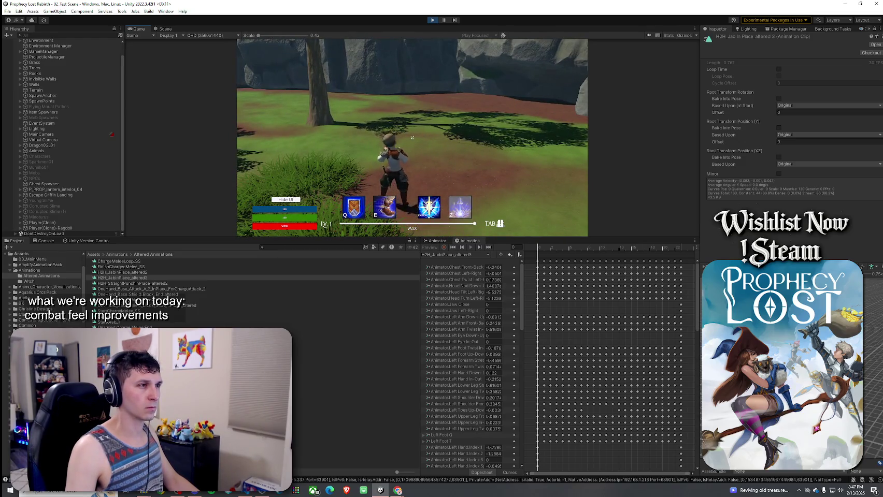
- Playtest the non-looping jab by running toward the trees and attacking twice
key("super")
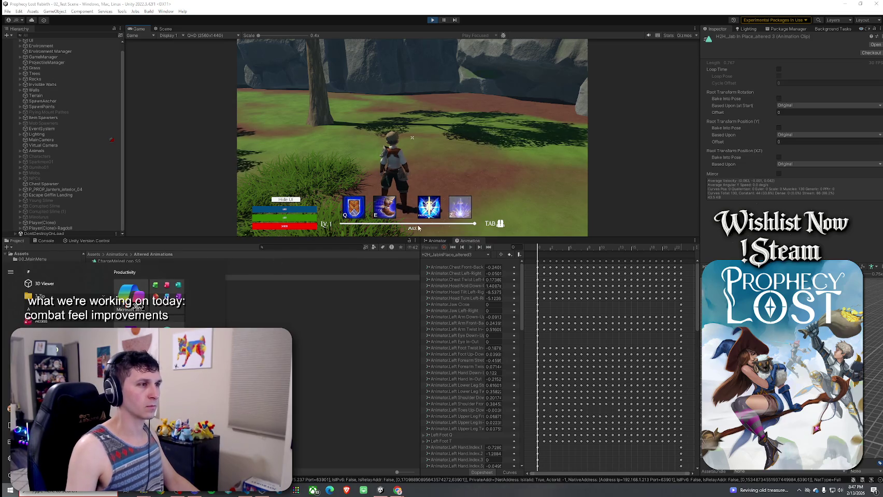
left_click(406, 170)
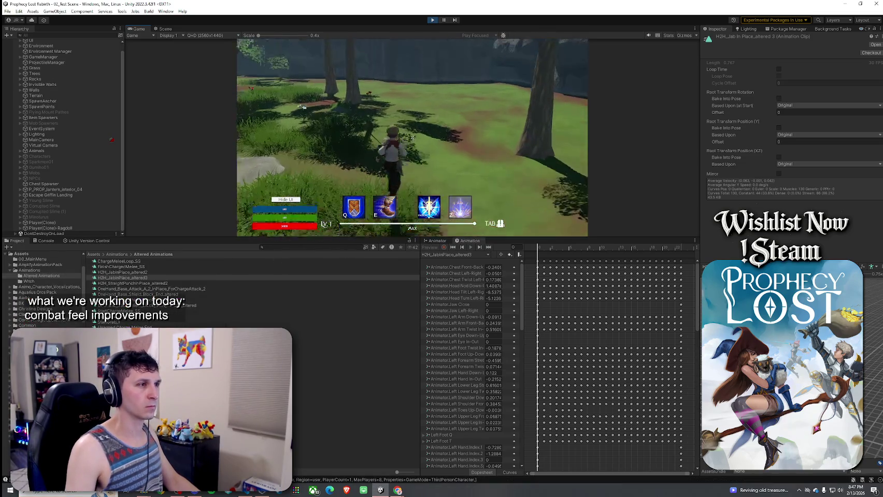
key("w")
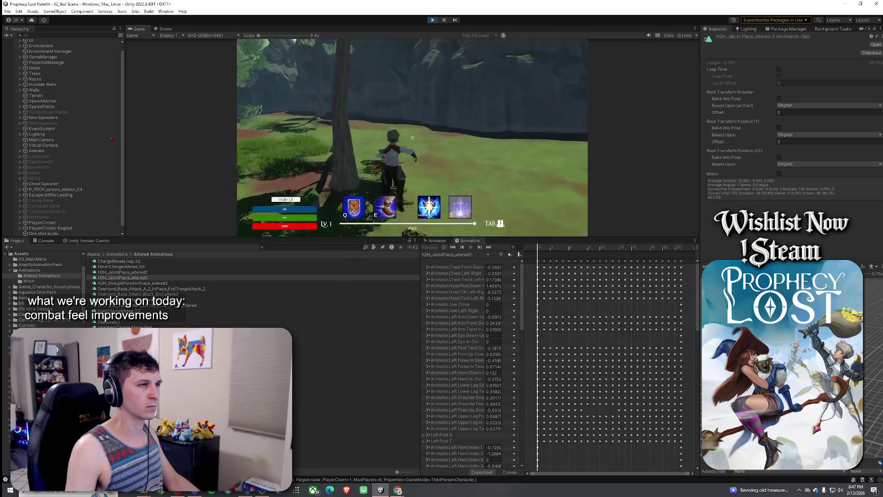
left_click(412, 137)
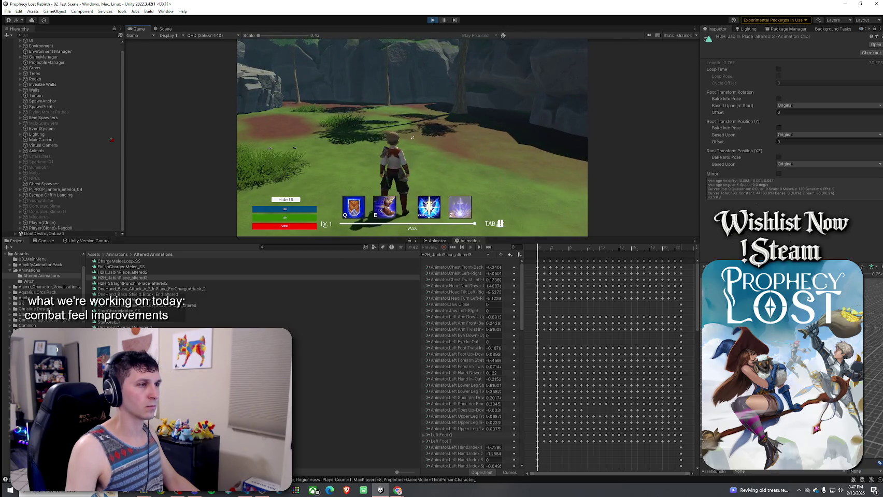
left_click(412, 137)
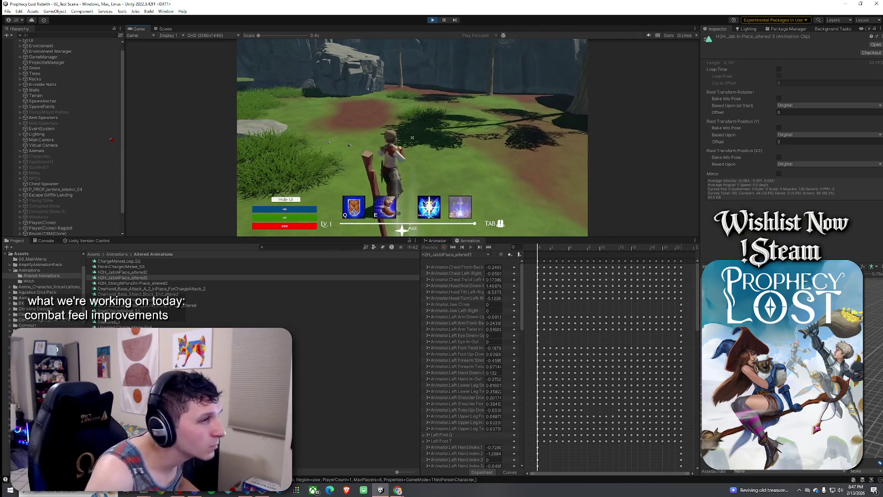
key("super")
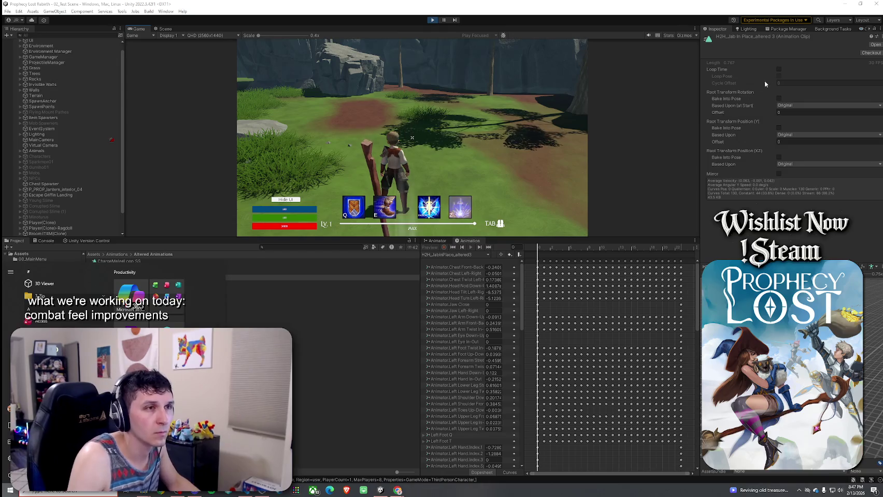
- Turn Loop Time back on and show the animator state graph while playing
left_click(778, 69)
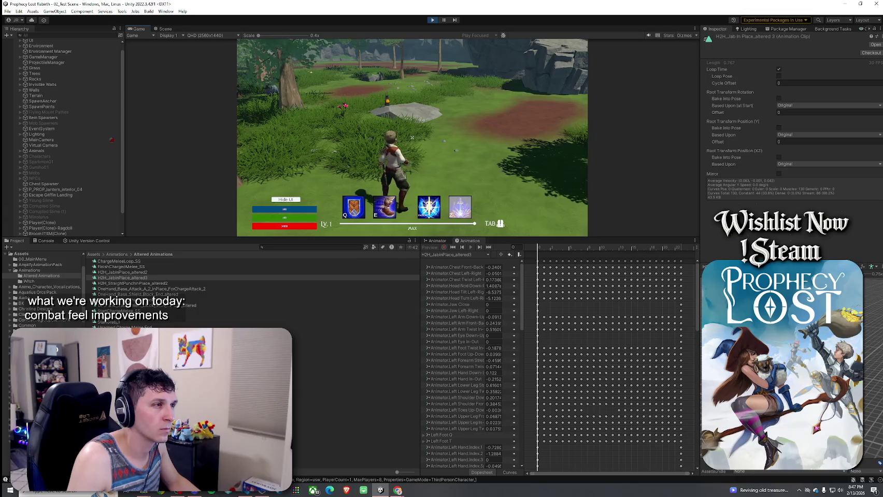
left_click(434, 240)
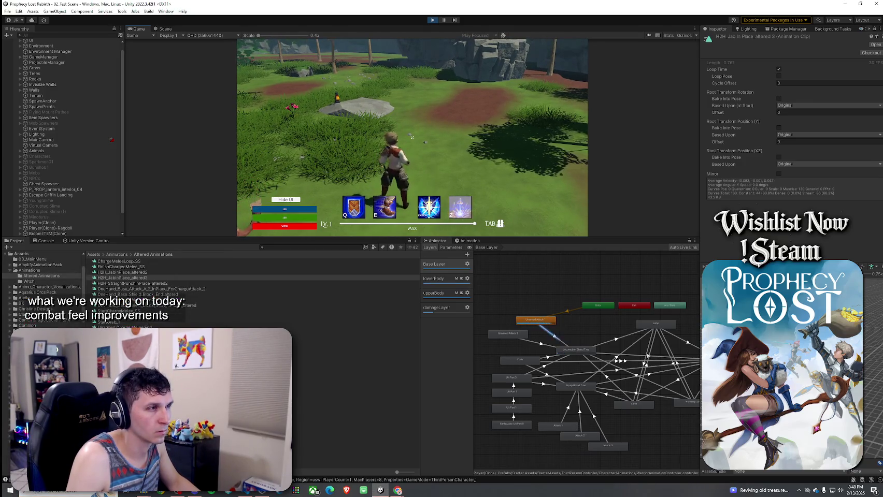
left_click(412, 137)
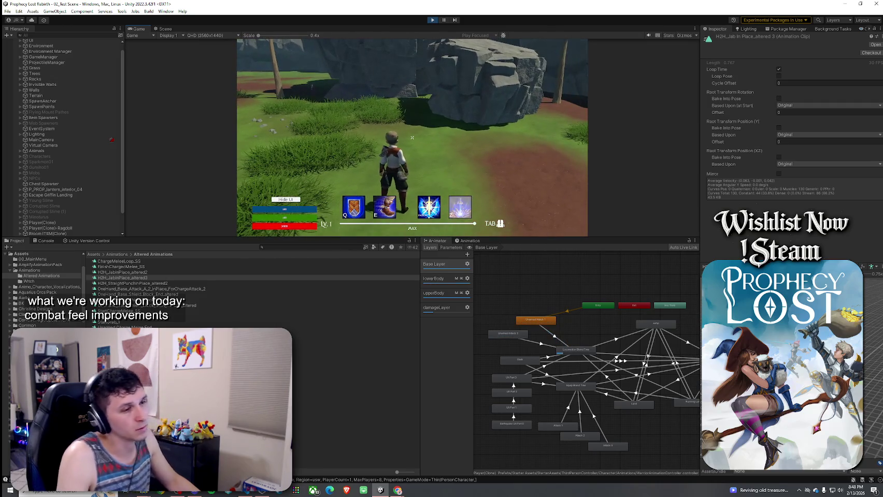
- Select the Unarmed Attack 1 state, then jump and throw two punches in-game
left_click(544, 321)
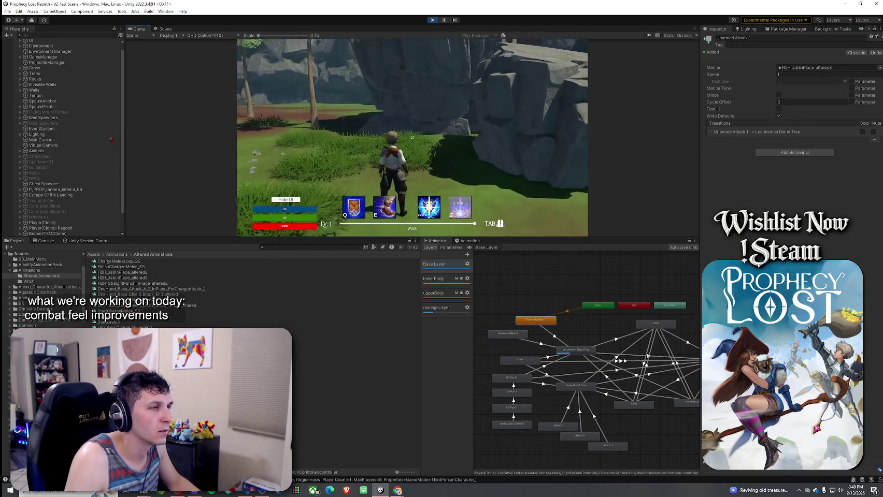
key("space")
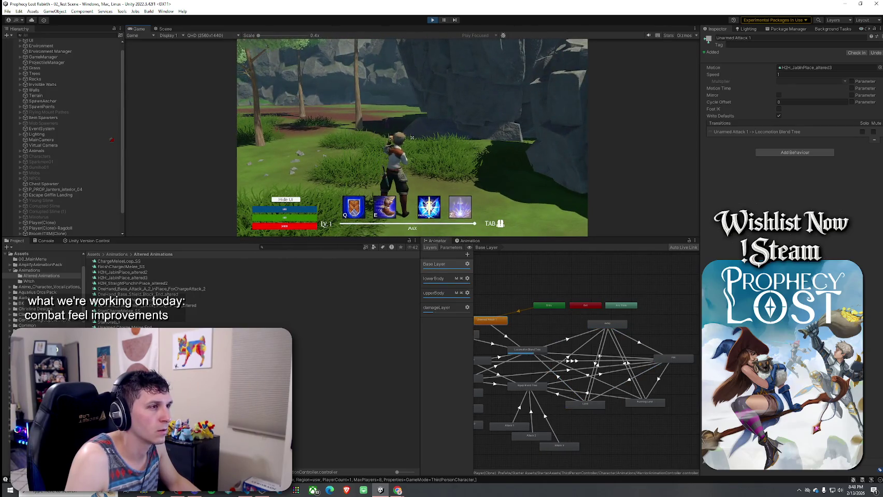
left_click(412, 137)
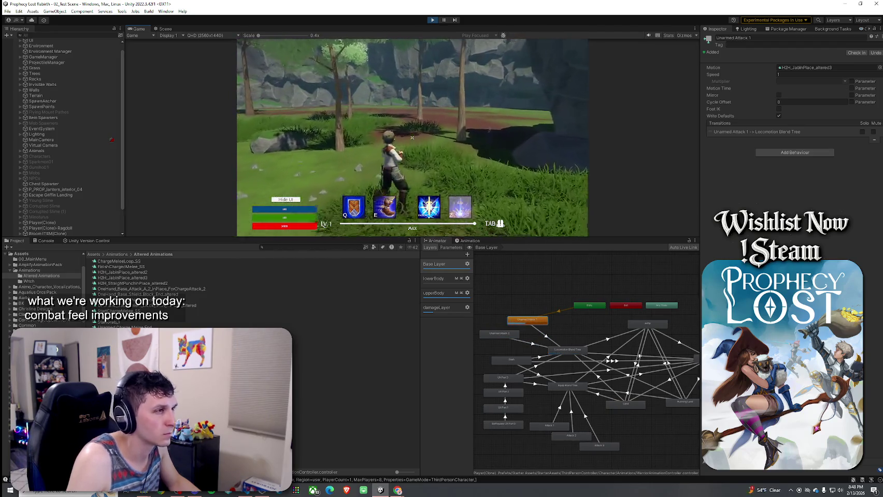
left_click(412, 137)
- Walk forward chaining a series of punches, then select the H2H_JabInPlace_altered3 clip
key("w")
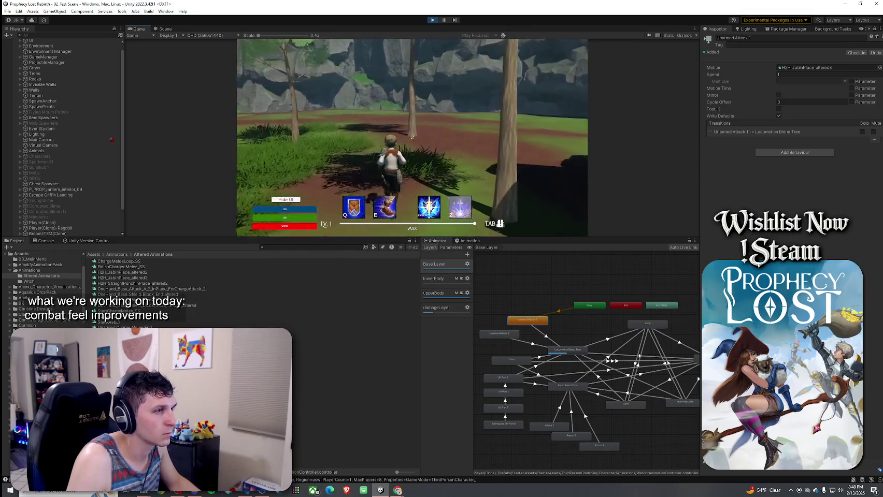
left_click(412, 137)
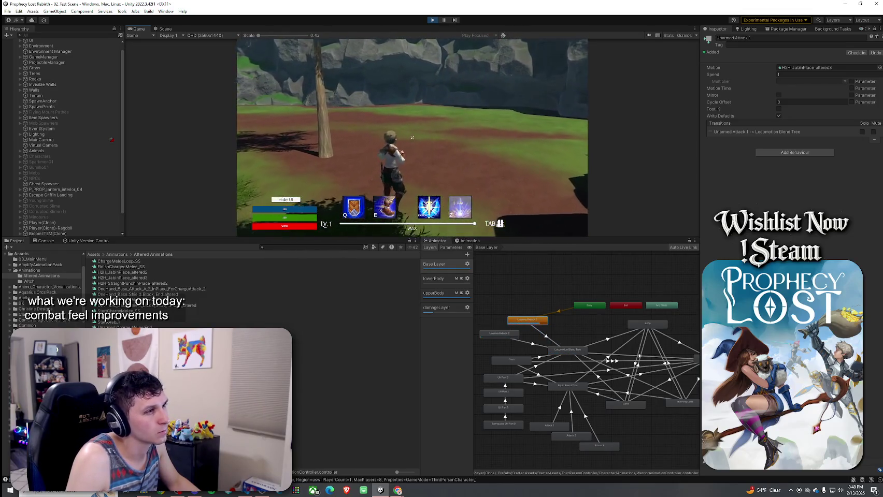
left_click(411, 137)
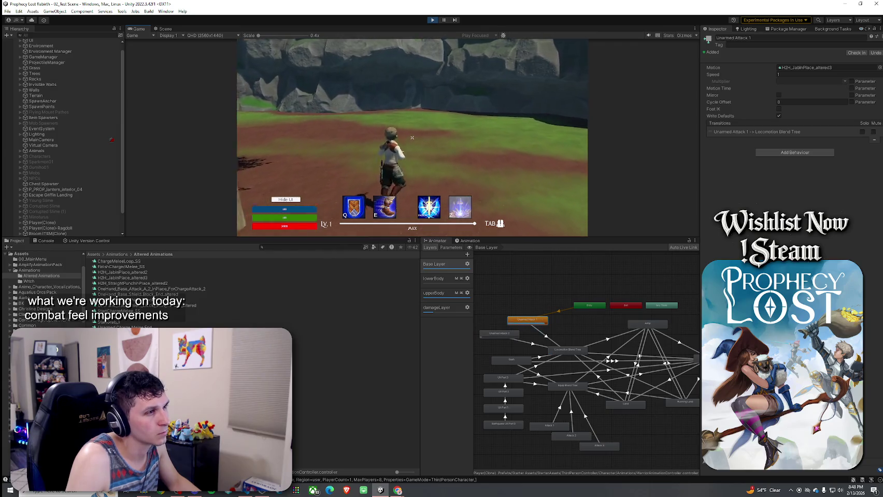
left_click(412, 137)
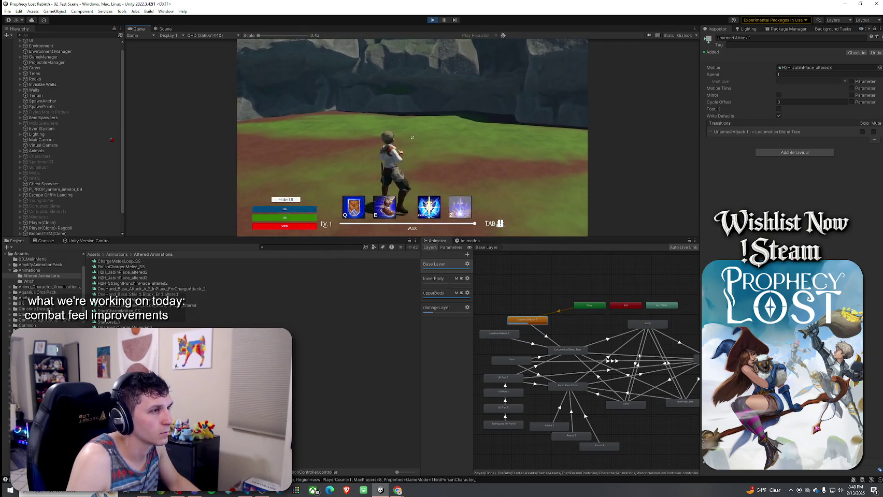
left_click(412, 137)
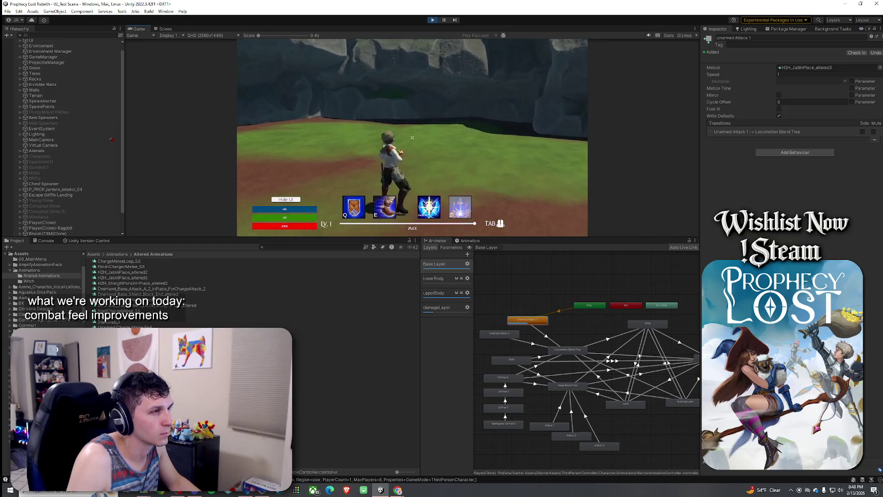
left_click(412, 137)
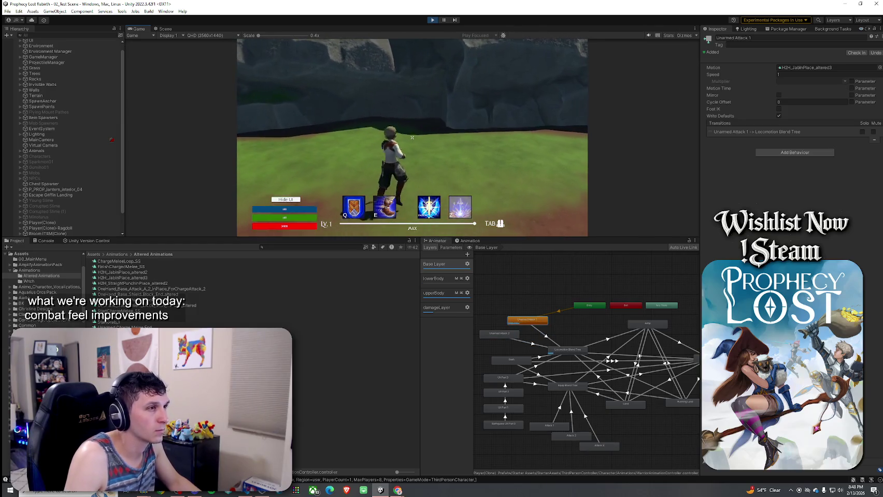
left_click(412, 137)
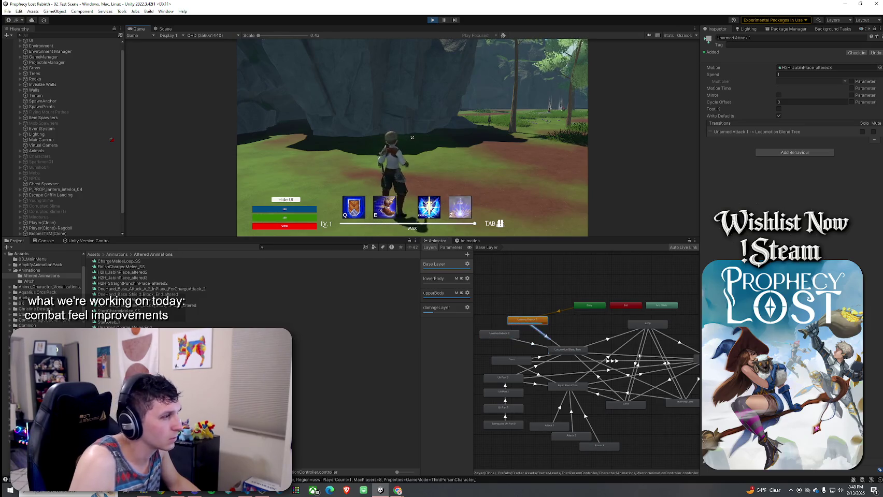
left_click(242, 278)
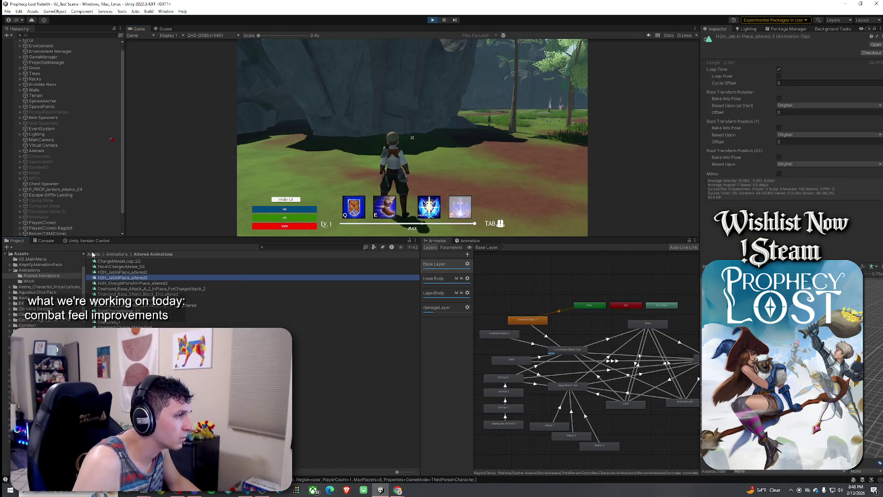
- Search the Assets folder with the Project results limited to animation clips
left_click(92, 255)
type("narmed")
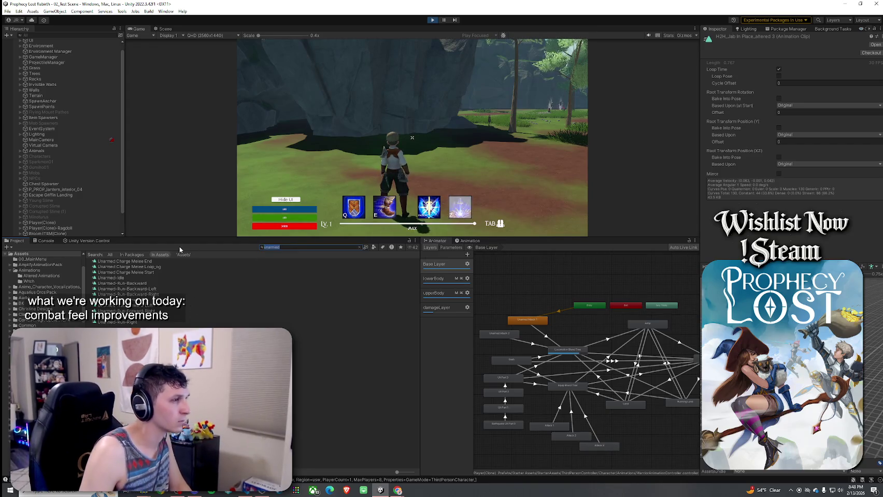
key("BackSpace")
type("punch")
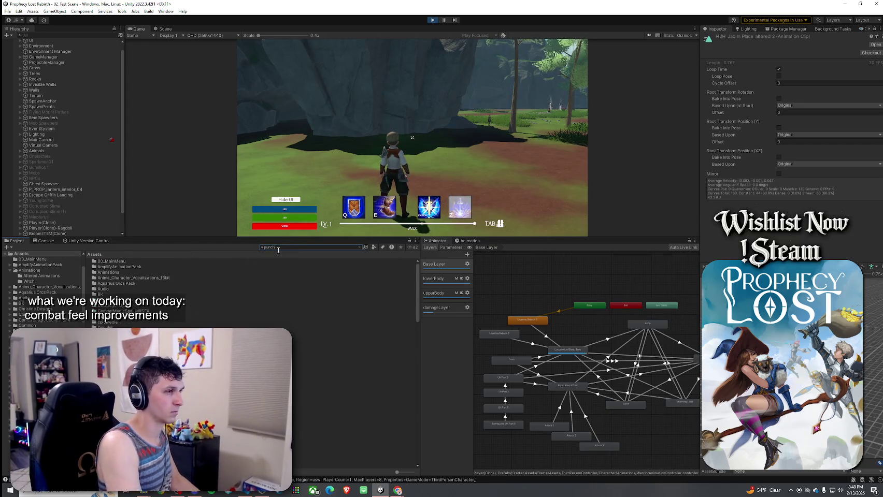
left_click(374, 248)
left_click(393, 257)
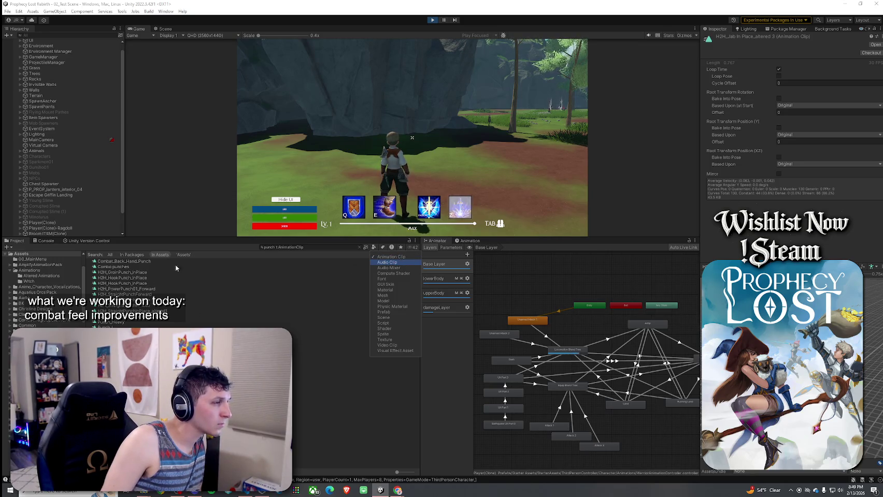
- Compare the Combo punches, straight punch in-place and straight punch forward clips
left_click(149, 266)
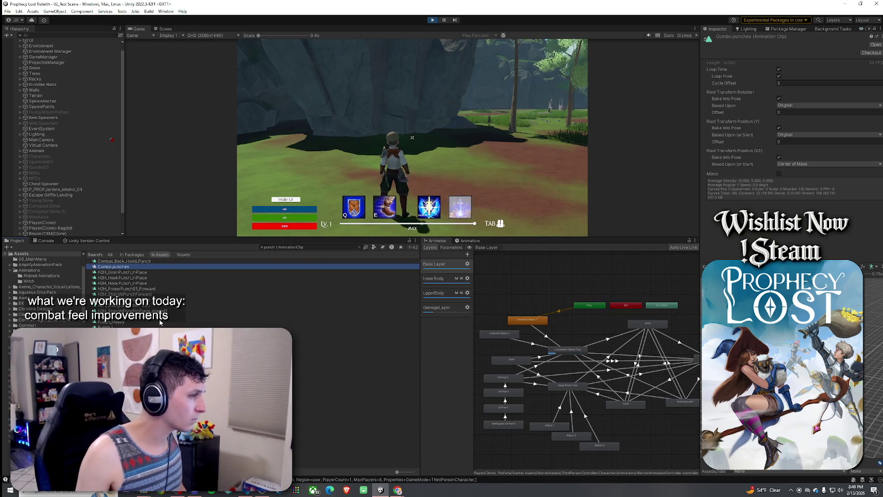
left_click(220, 300)
left_click(729, 258)
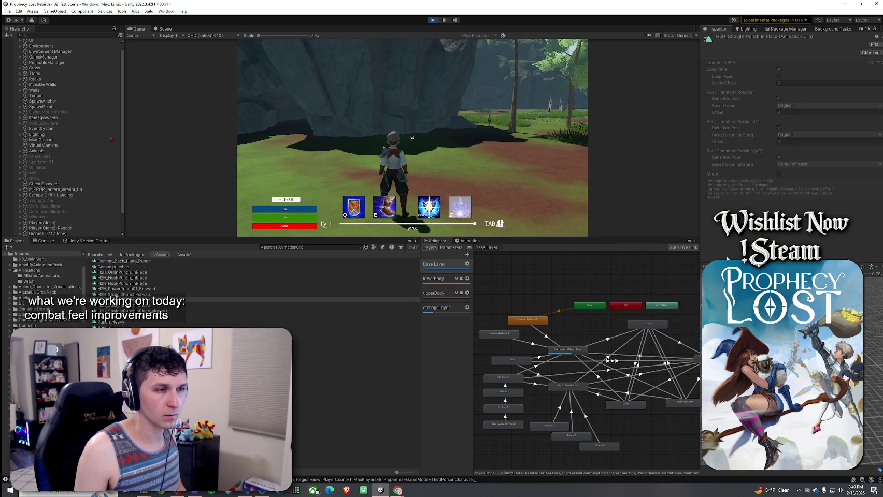
left_click(220, 294)
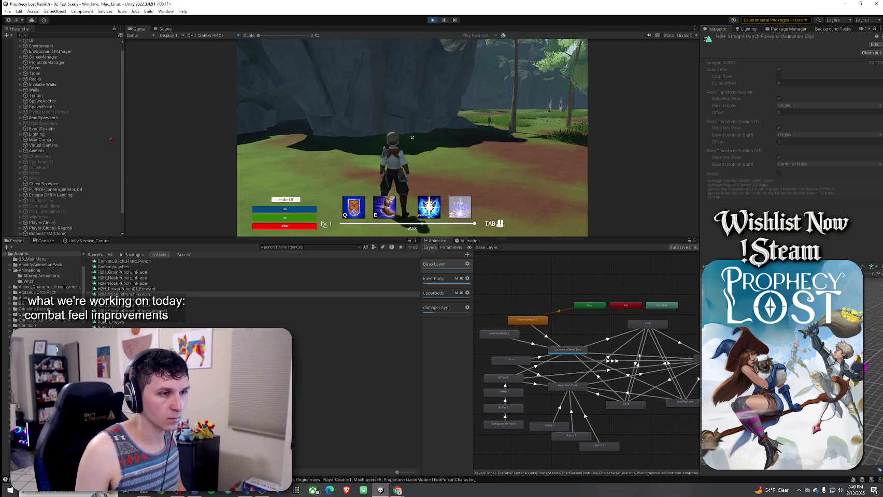
left_click(311, 305)
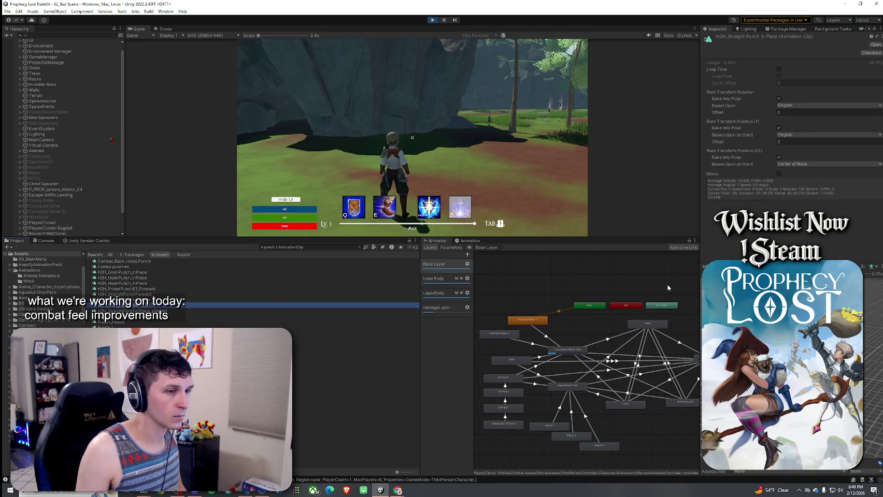
- Open the motion used by the Unarmed Attack 1 state, then return to its settings
left_click(536, 322)
double_click(529, 324)
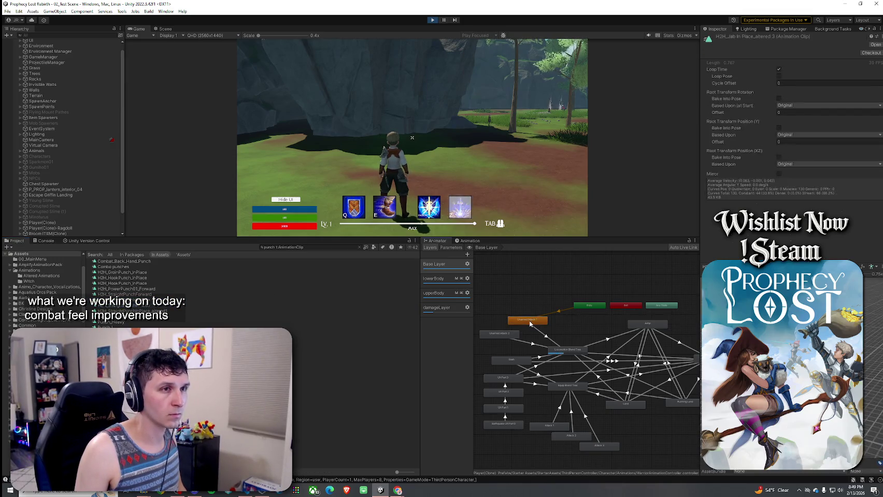
left_click(533, 323)
key("ctrl+z")
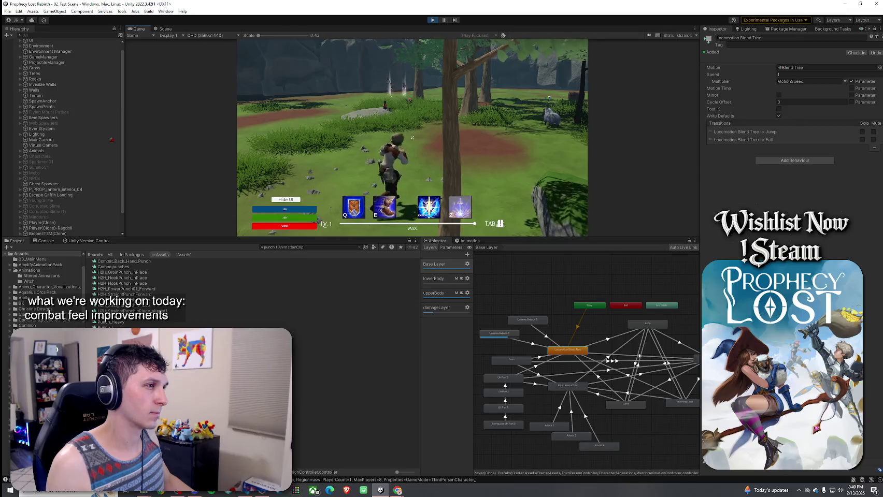
- Compare the altered and original straight punch in-place clips, then clear the Project search
left_click(540, 322)
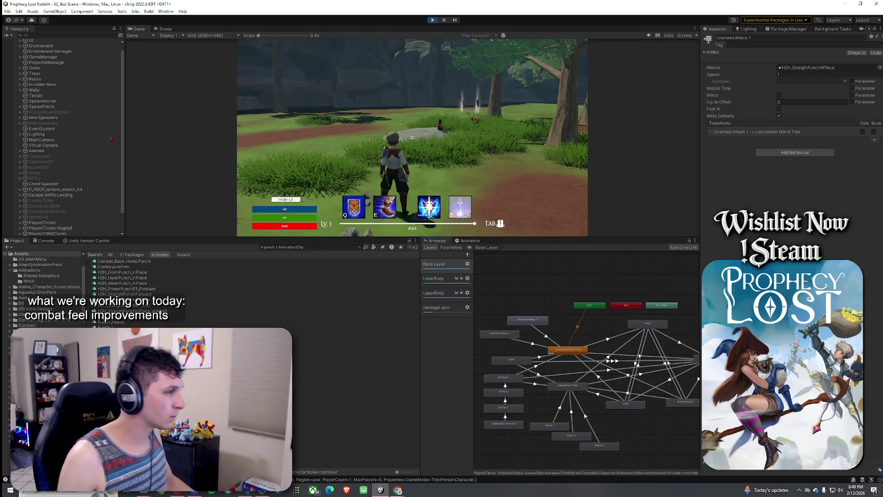
left_click(130, 311)
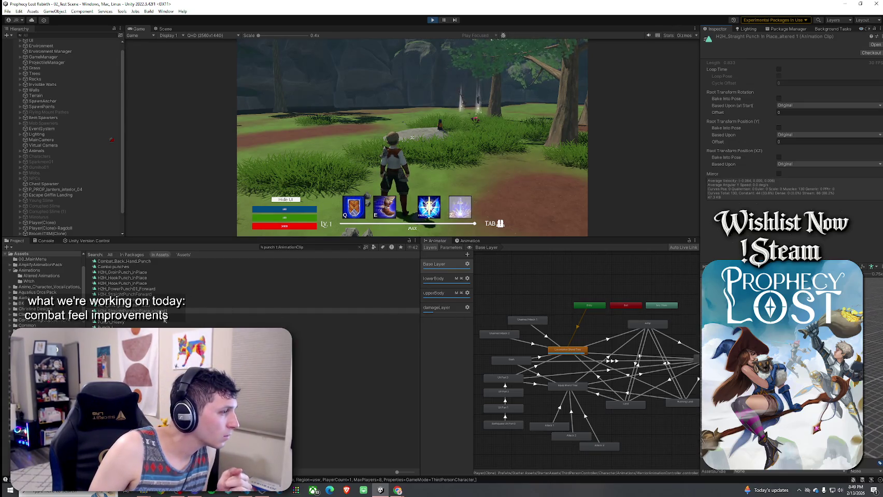
left_click(311, 300)
left_click(359, 247)
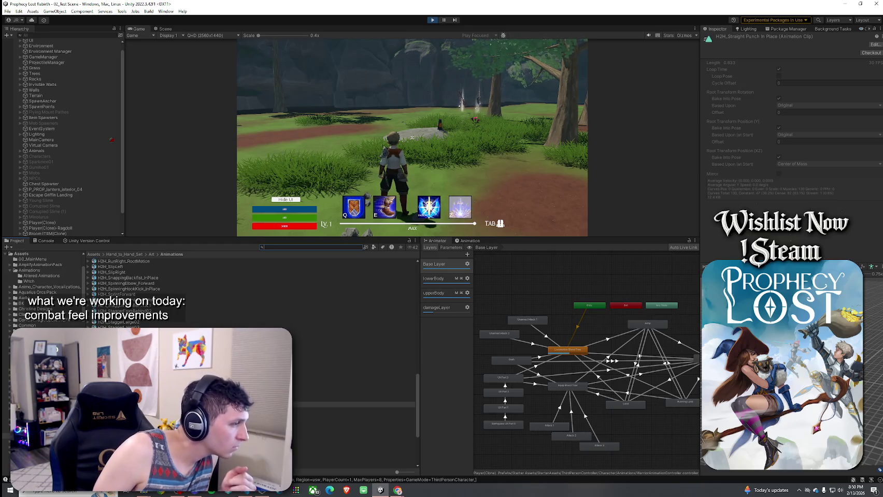
- Select H2H_PowerPunch01_Forward and widen the Inspector to enlarge its animation preview
scroll(252, 363, "up", 5)
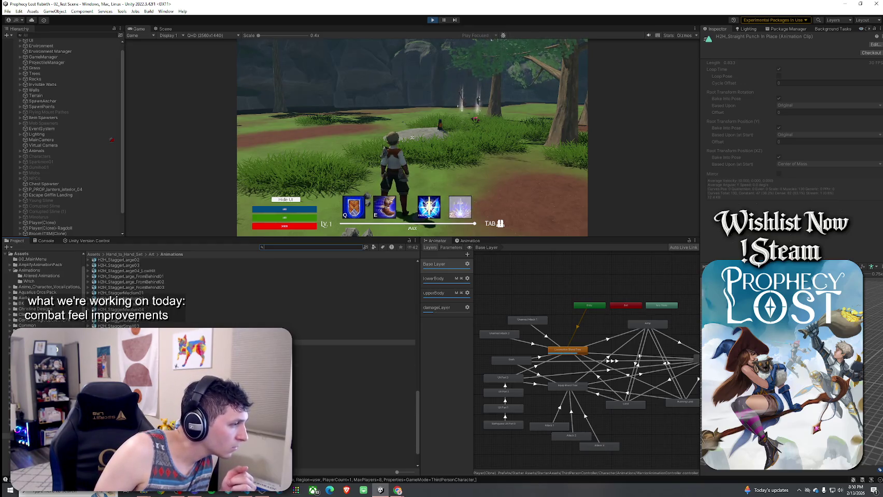
scroll(251, 363, "up", 4)
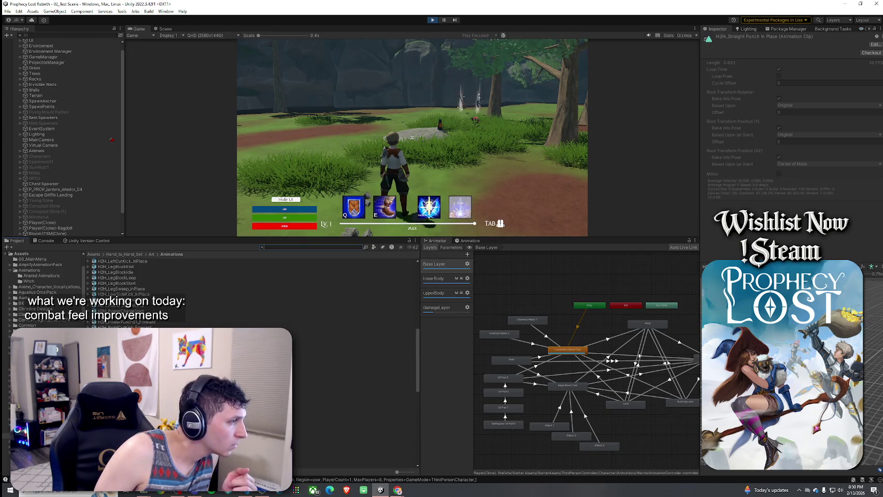
left_click(106, 326)
left_click(380, 328)
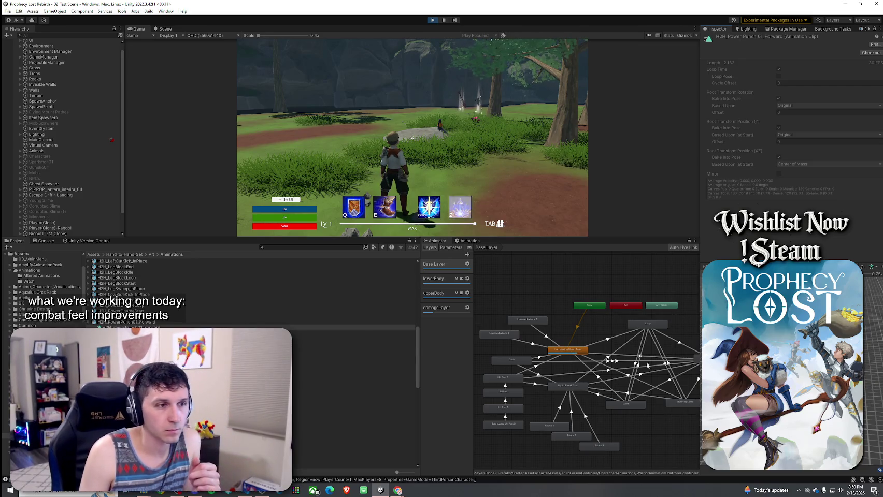
left_click_drag(699, 284, 477, 282)
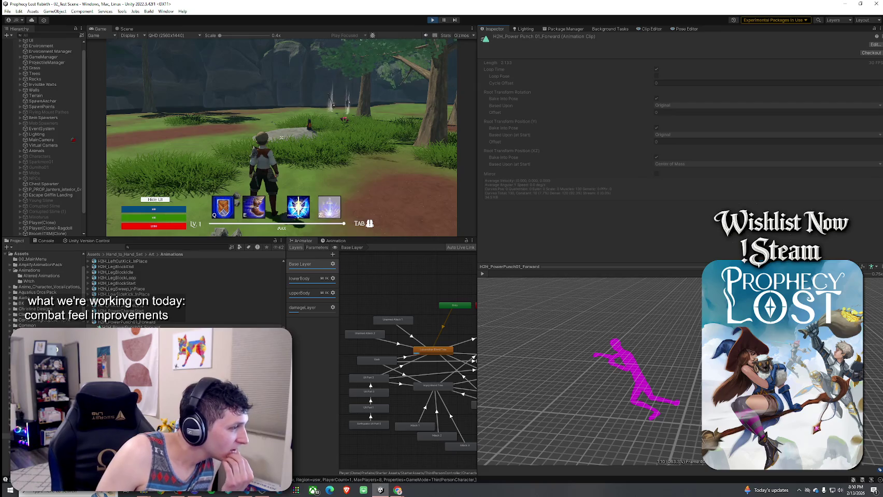
- Find the H2H_SpinningElbow_Forward clip and play, then stop, its animation preview
scroll(132, 290, "down", 4)
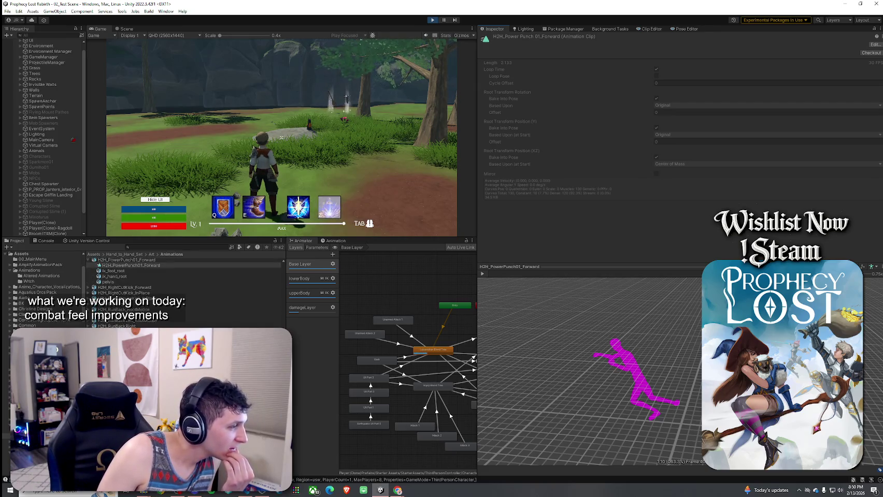
scroll(132, 290, "down", 3)
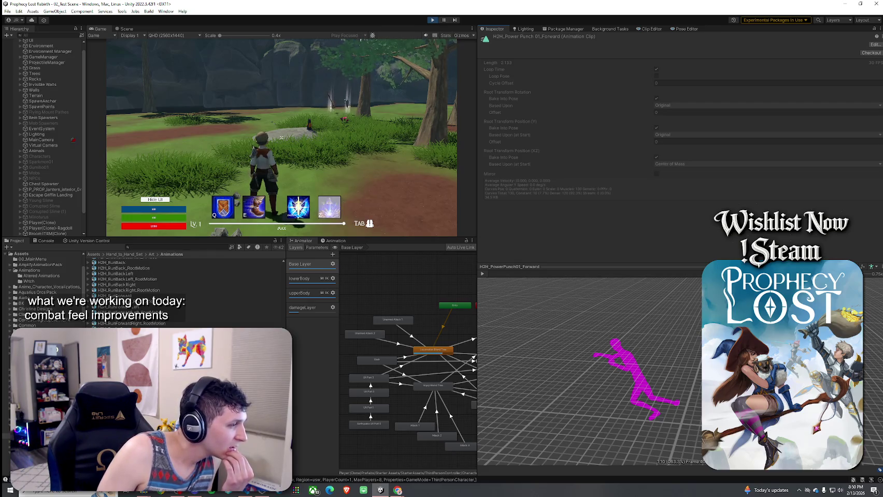
scroll(132, 290, "down", 4)
scroll(132, 290, "down", 3)
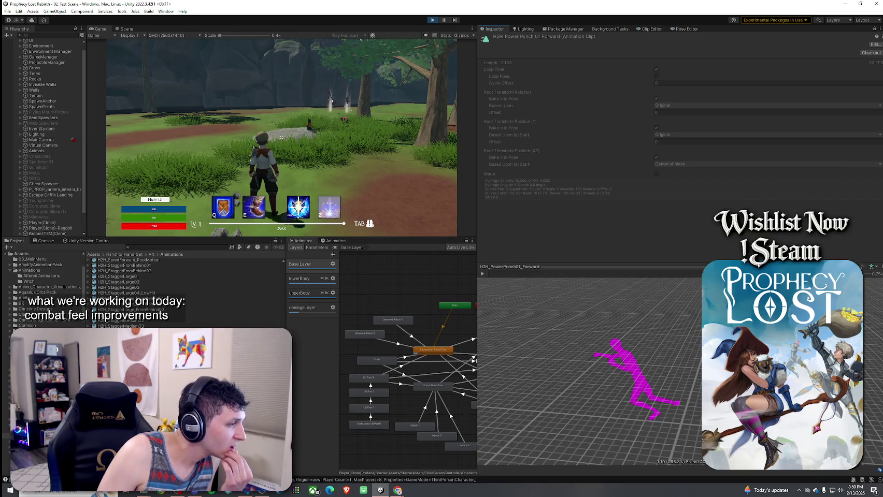
scroll(133, 290, "down", 4)
scroll(133, 290, "up", 10)
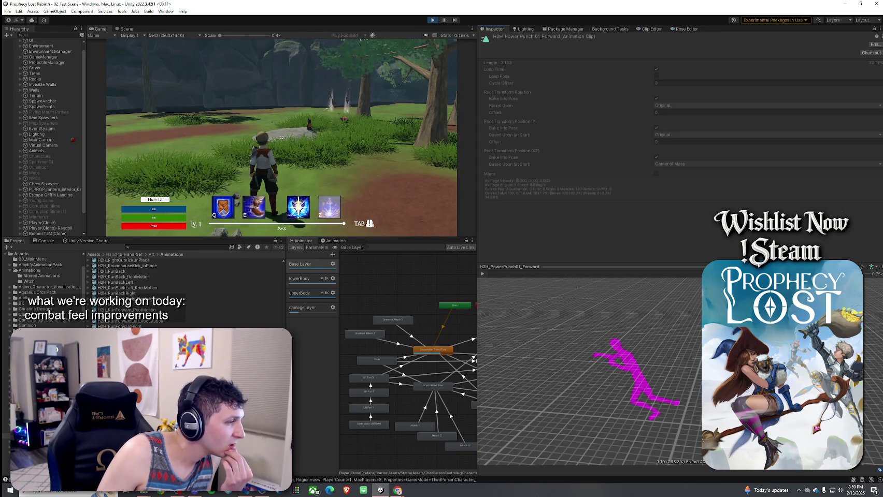
left_click(119, 362)
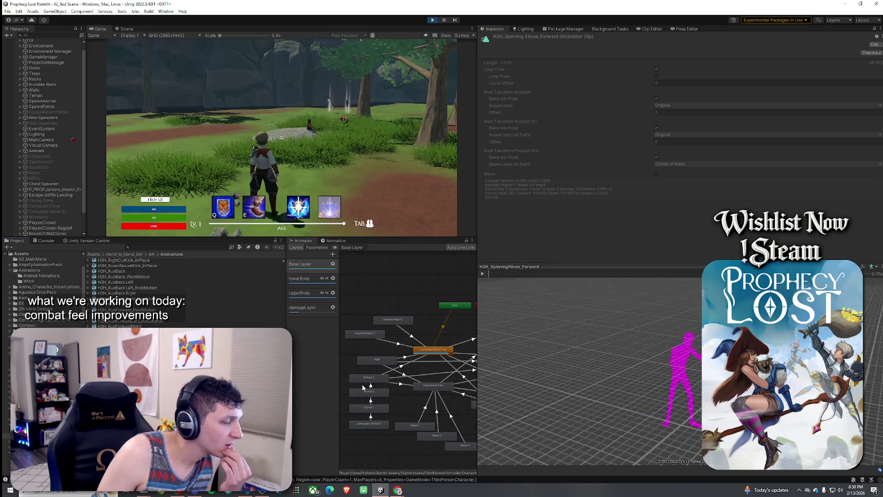
left_click(483, 275)
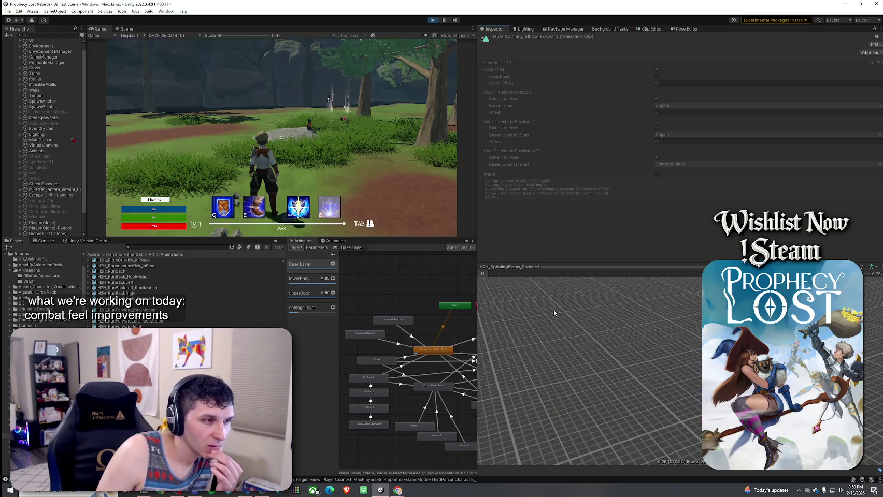
left_click(484, 275)
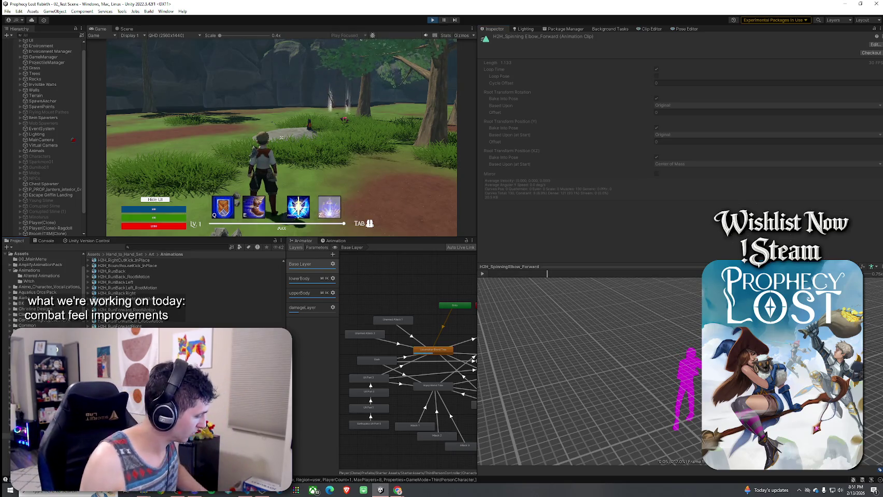
- Assign H2H_SpinningElbow_Forward as the Motion of the Unarmed Attack 2 state
scroll(129, 290, "down", 3)
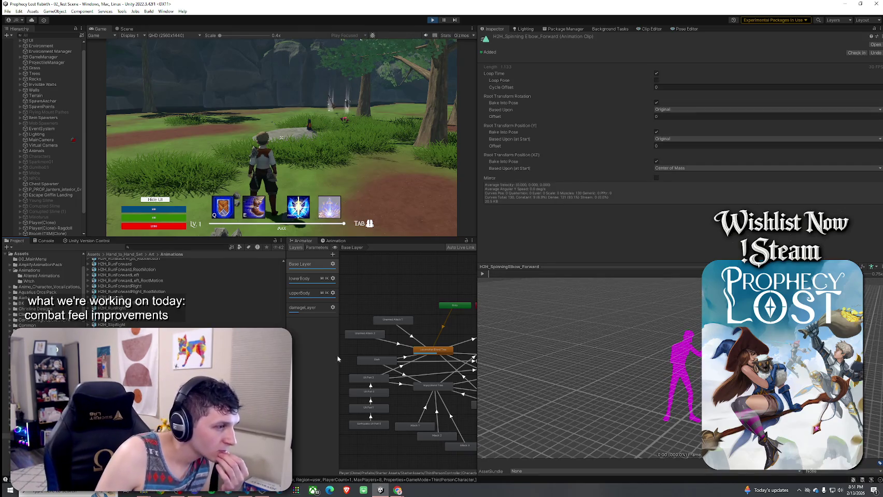
left_click(356, 336)
left_click_drag(671, 112, 694, 68)
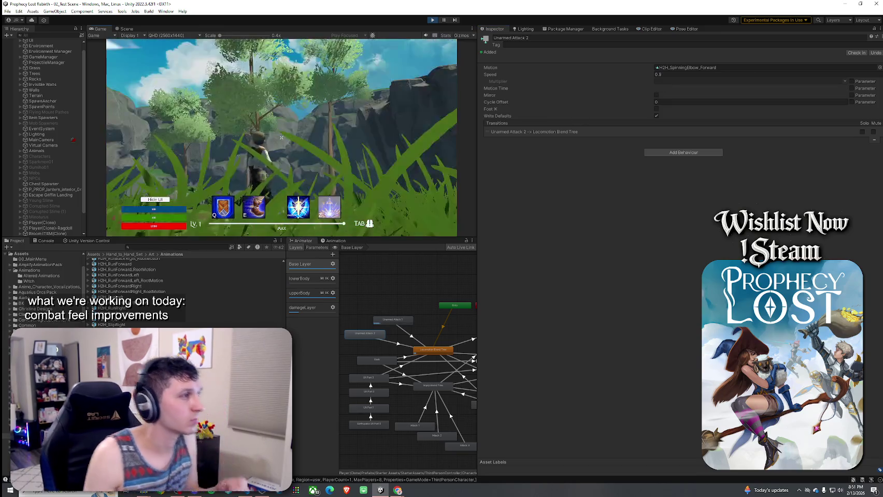
- Run forward in the game and attack twice to test the new spinning elbow move
key("w")
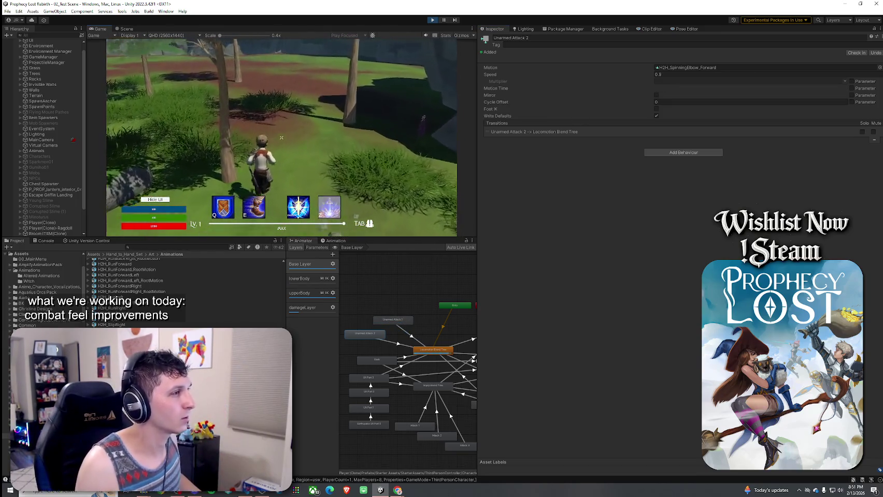
left_click(281, 137)
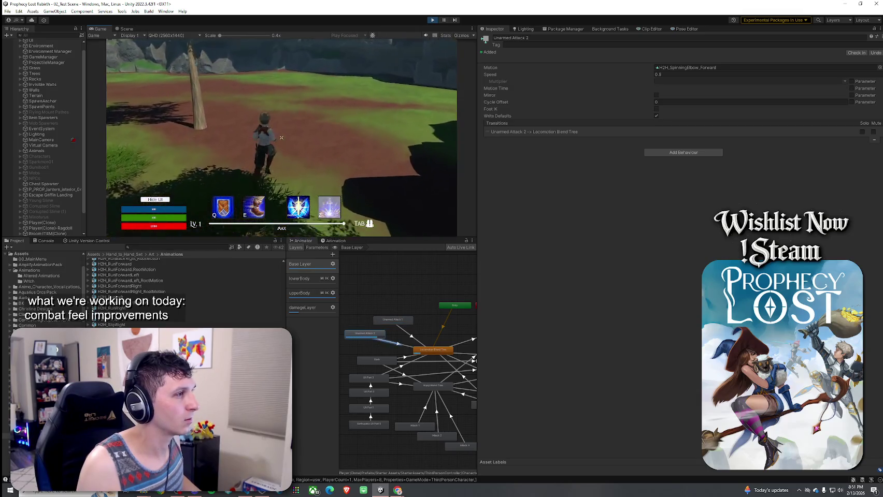
left_click(281, 137)
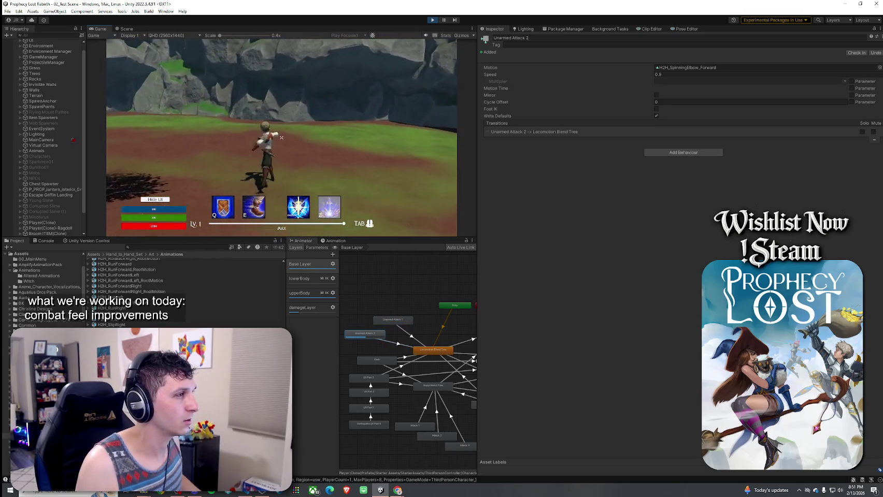
- Attack in the running game to test the spinning elbow within the combo
left_click(282, 137)
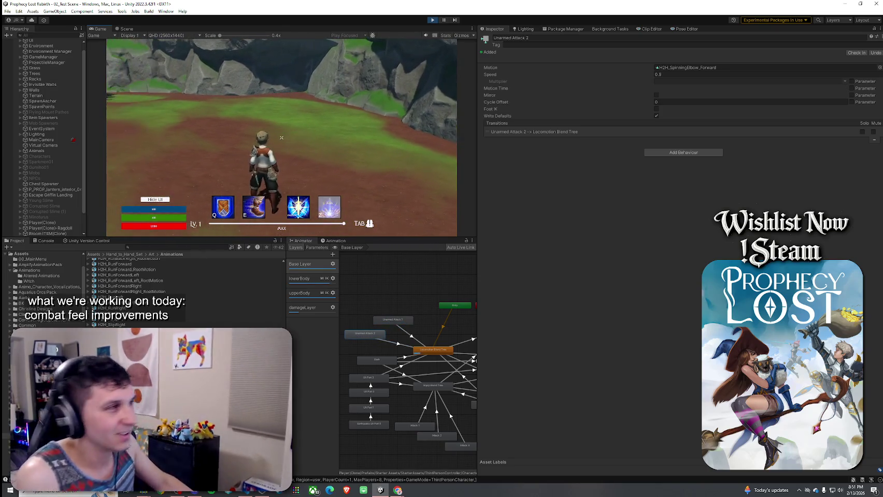
left_click(282, 137)
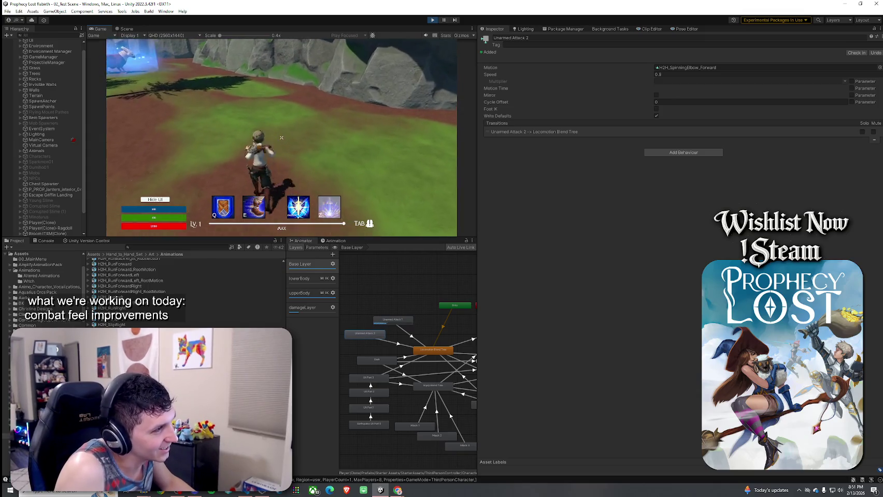
left_click(282, 137)
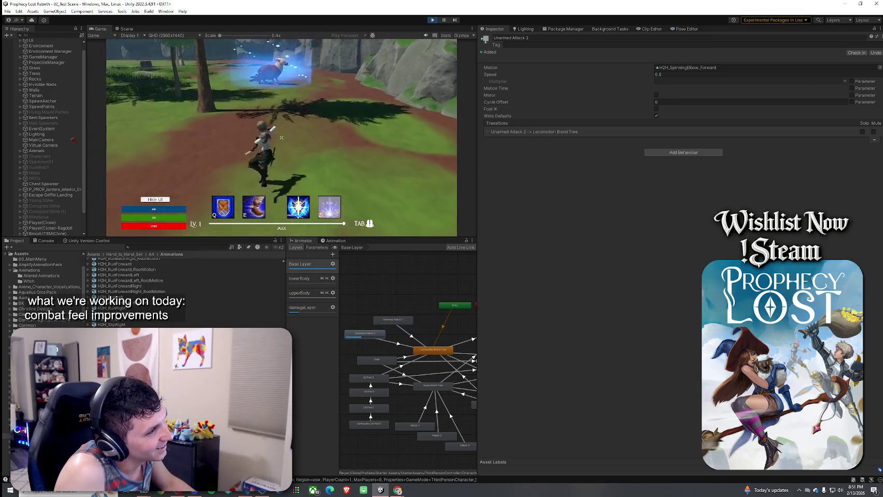
- Uncheck Bake Into Pose for the clip's root rotation, Y position and XZ position
key("super")
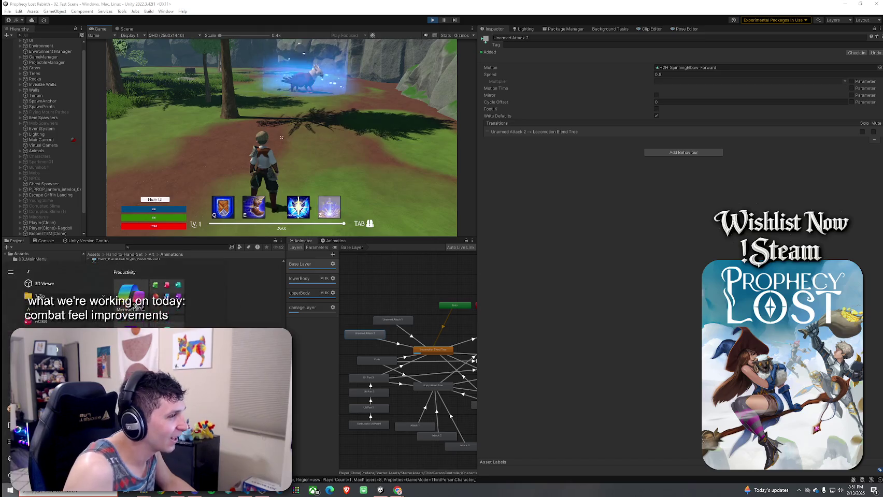
double_click(684, 67)
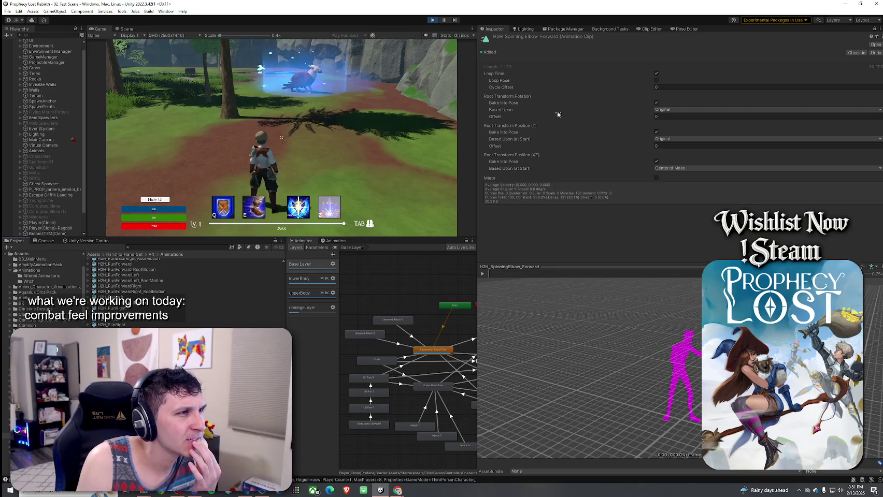
left_click(656, 161)
left_click(657, 131)
left_click(656, 103)
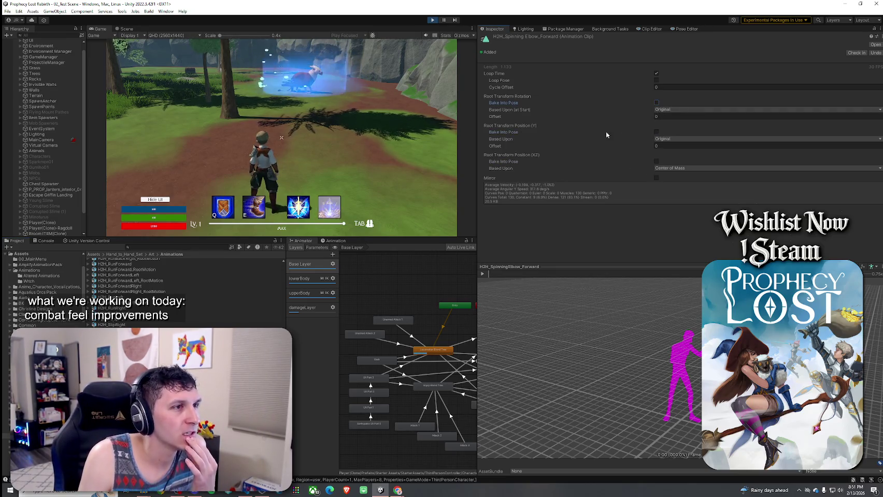
left_click(355, 173)
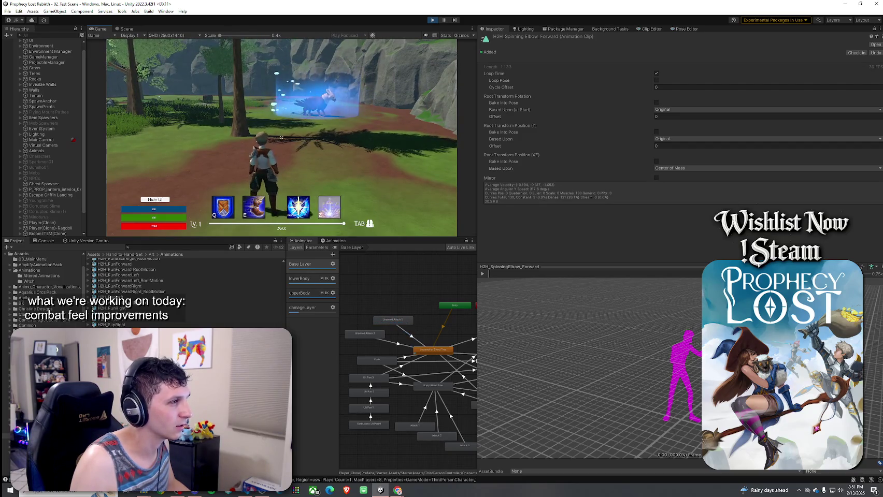
- Re-enable Bake Into Pose for the spinning elbow clip's Y and XZ root position
key("w")
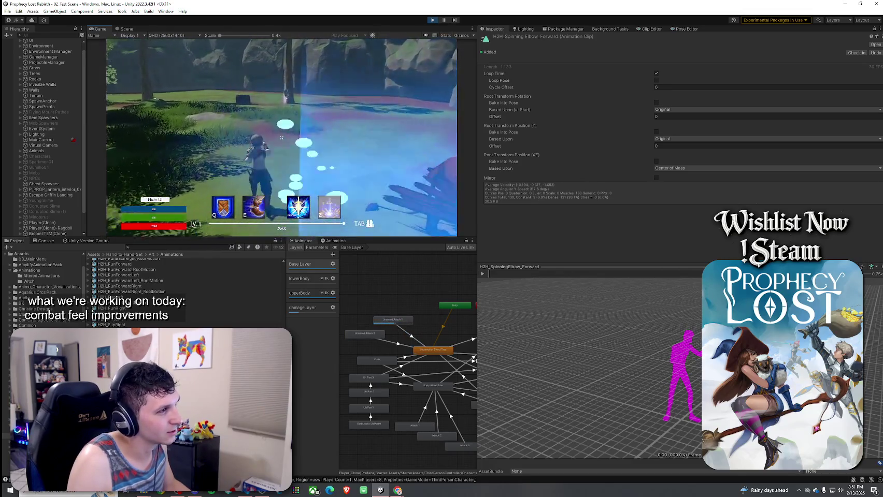
key("w")
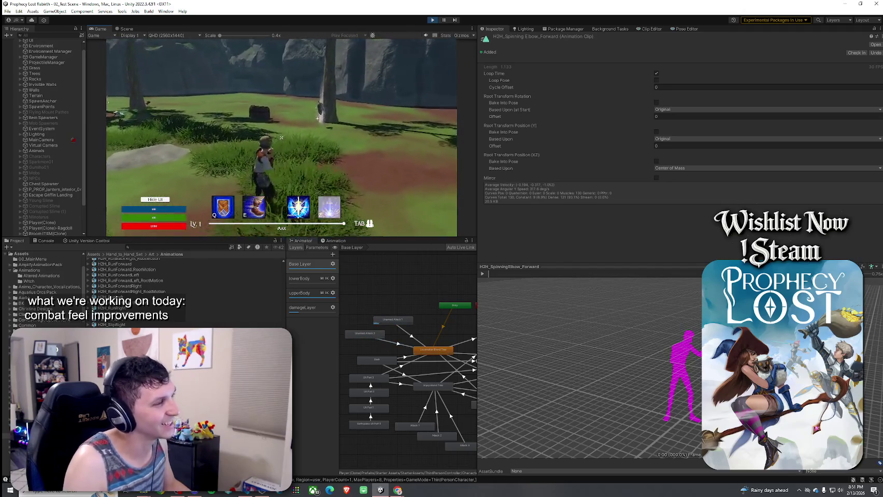
key("w")
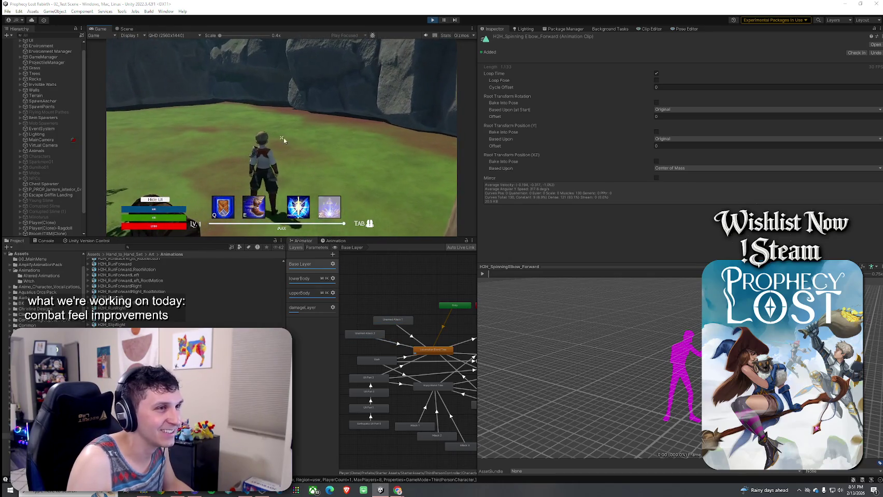
left_click(655, 131)
left_click(656, 161)
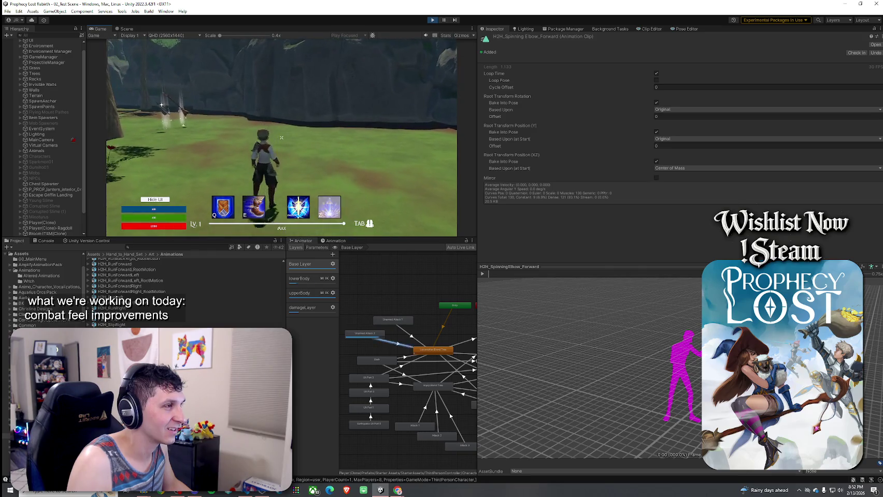
- Run across the grass toward the rock, throw an unarmed attack, then release game input
key("w")
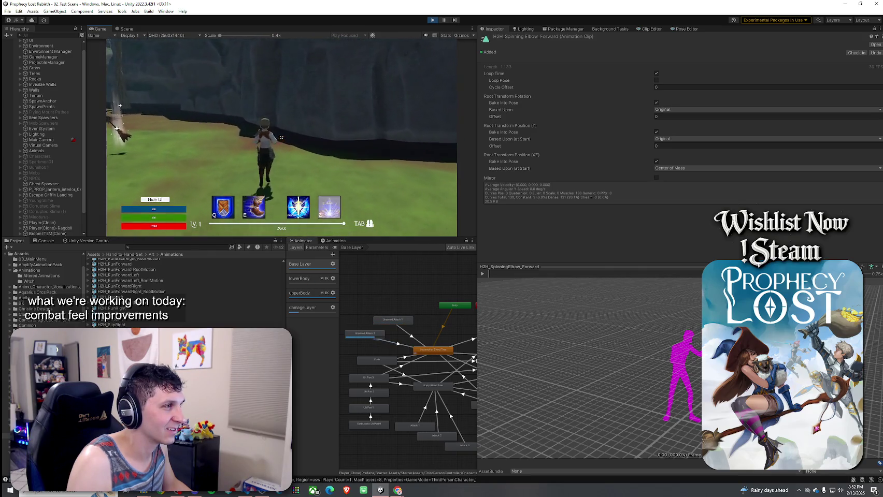
key("w")
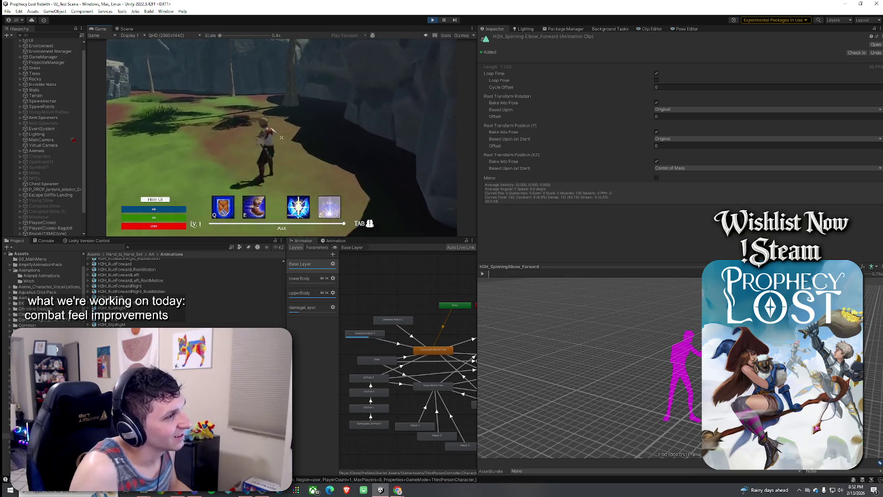
key("w")
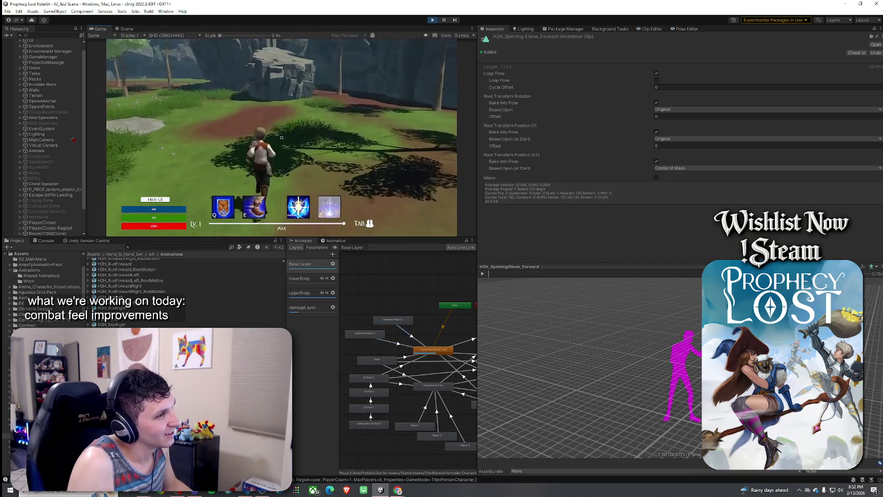
left_click(282, 137)
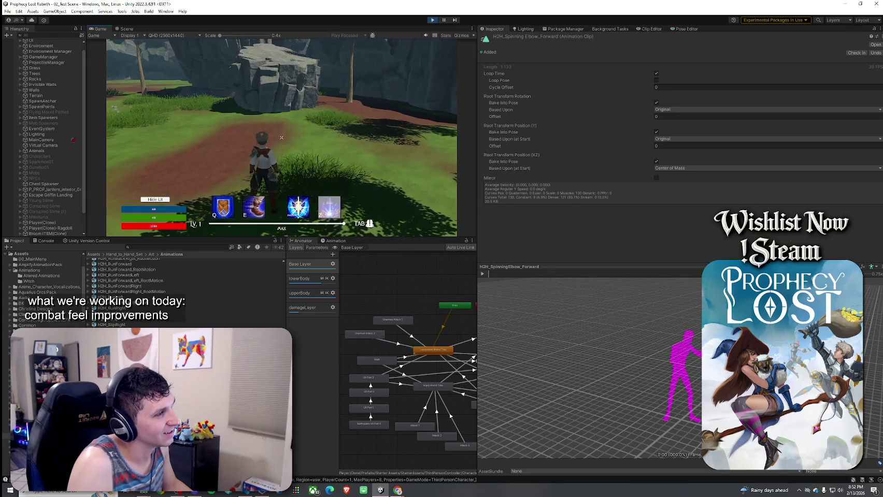
key("w")
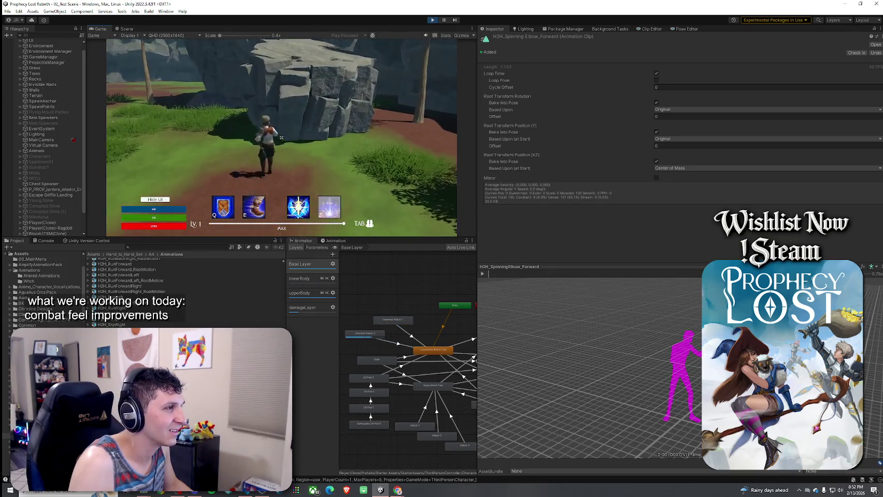
key("w")
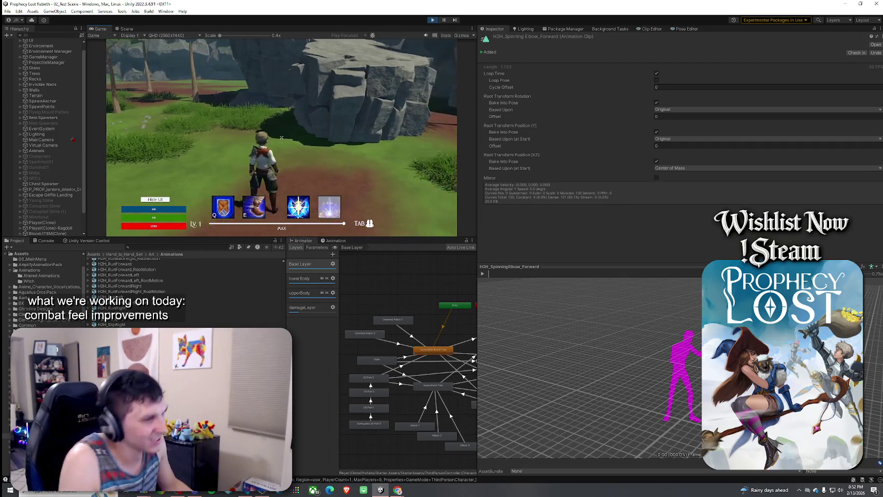
key("Escape")
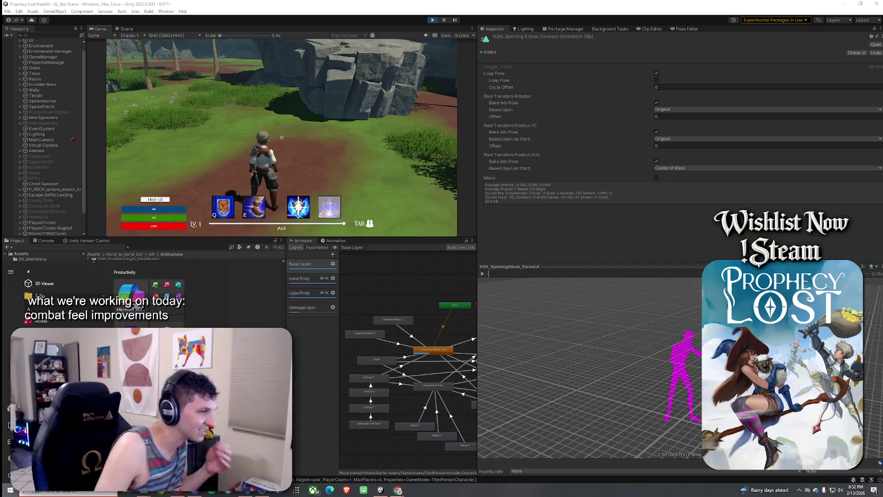
- Select H2H_StraightPunchForward and play, then pause, its animation preview
key("Down")
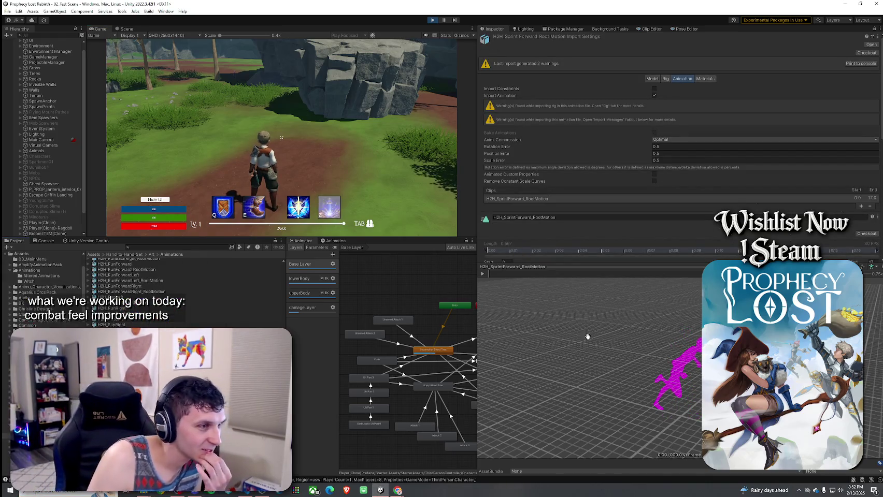
scroll(155, 290, "down", 5)
scroll(124, 290, "down", 4)
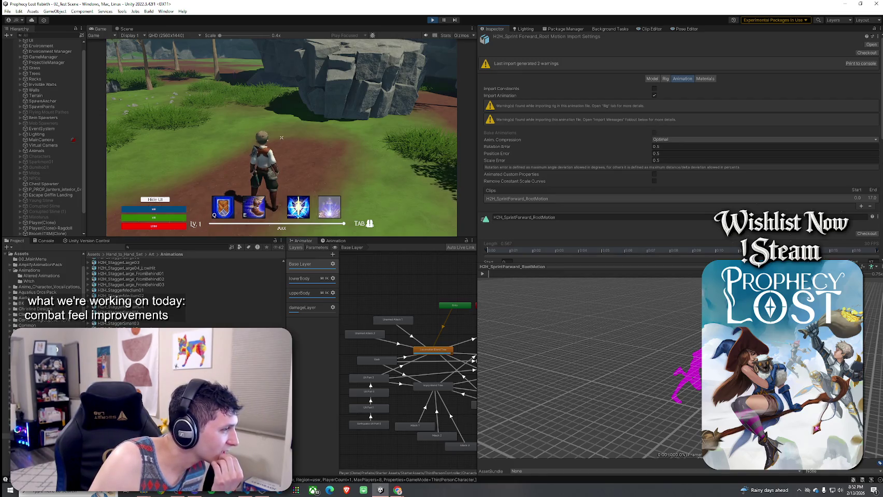
left_click(119, 328)
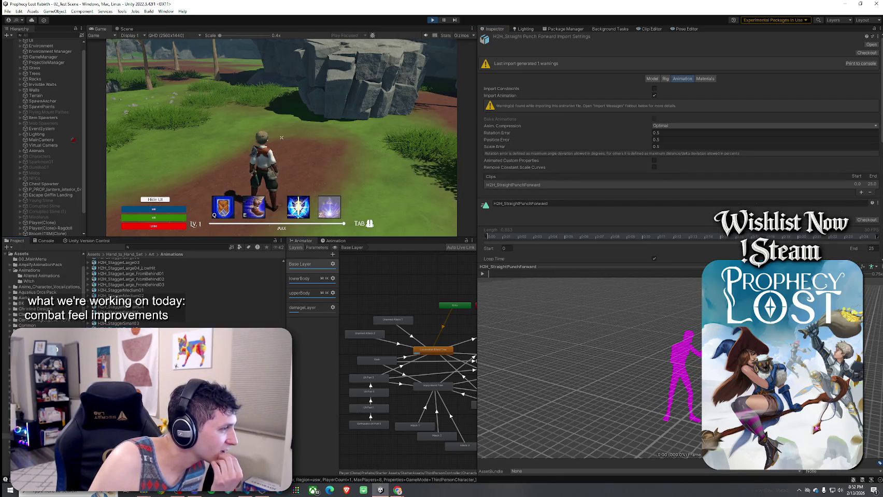
left_click_drag(125, 332, 392, 322)
left_click(485, 274)
left_click(483, 274)
- Preview H2H_JabInPlace, then check which clip the Unarmed Attack 2 state uses
scroll(156, 290, "down", 3)
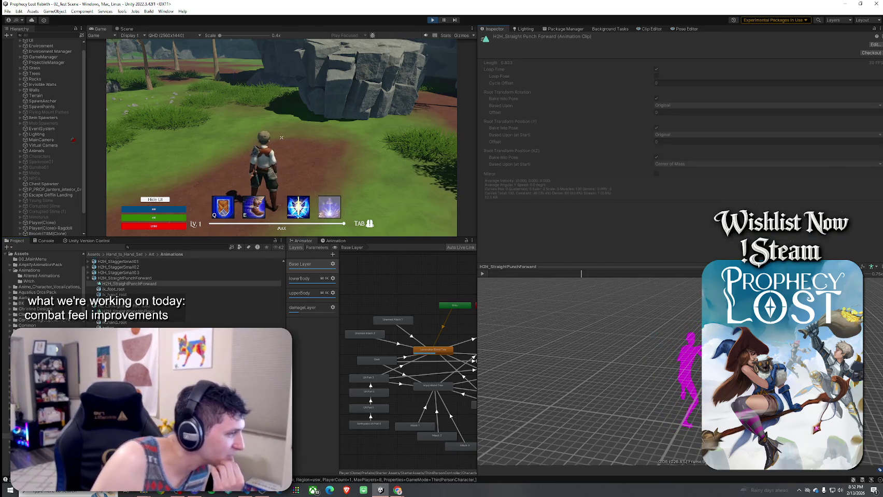
scroll(156, 290, "up", 3)
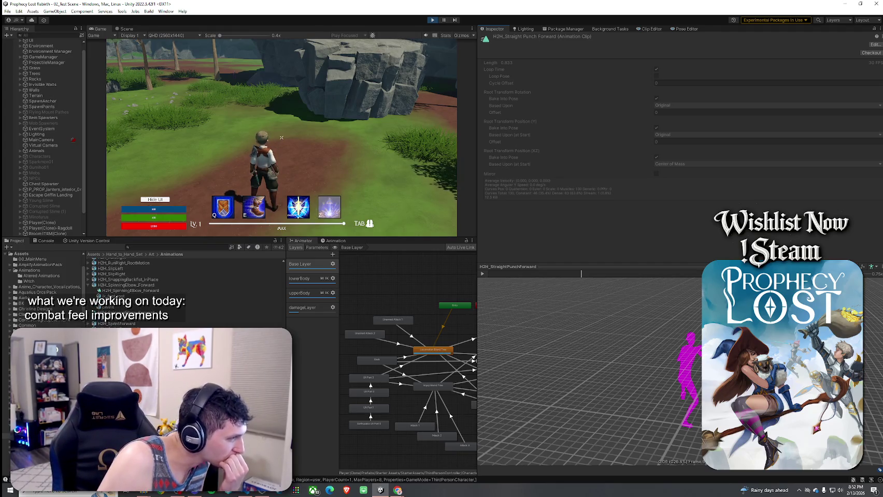
scroll(156, 290, "up", 5)
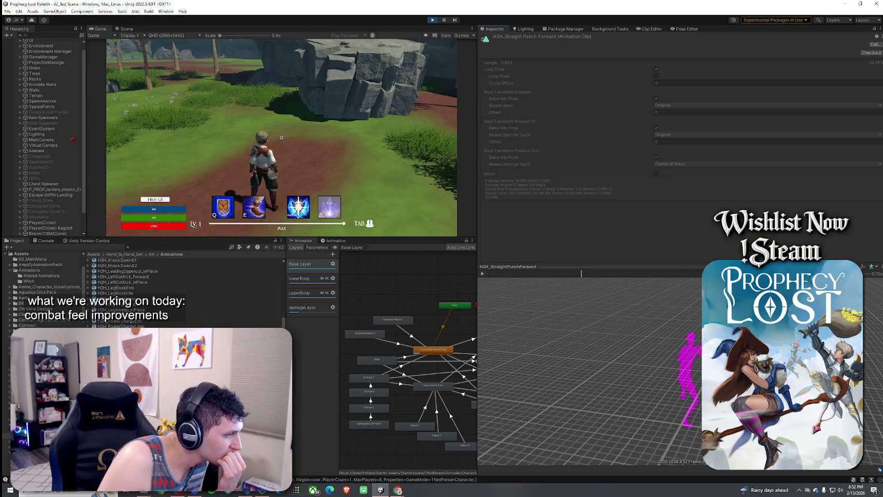
scroll(156, 290, "up", 5)
scroll(125, 290, "up", 5)
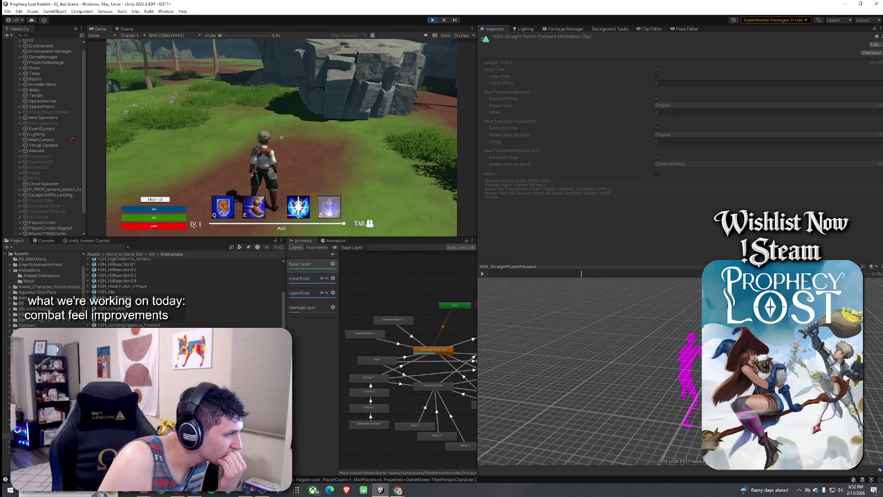
left_click(119, 359)
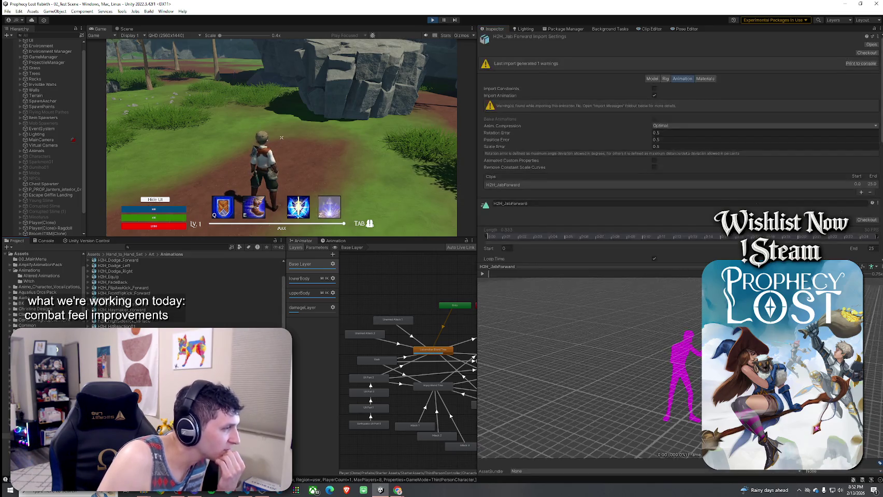
left_click(119, 353)
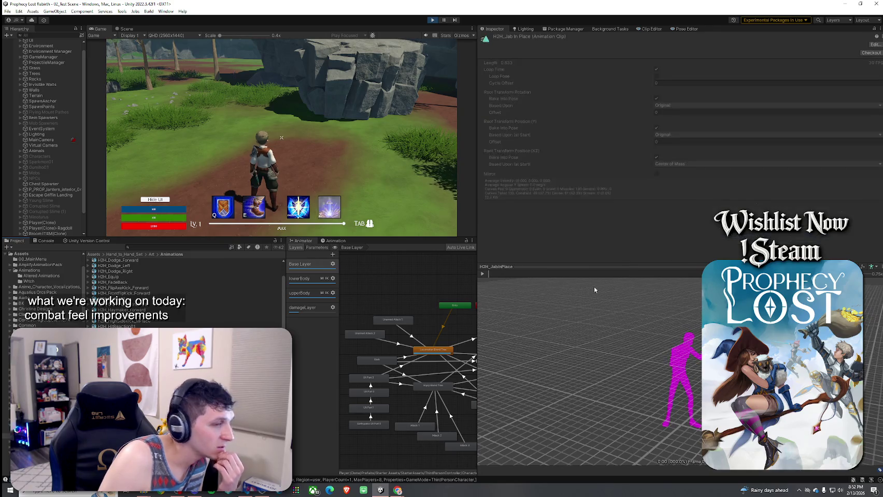
left_click(481, 274)
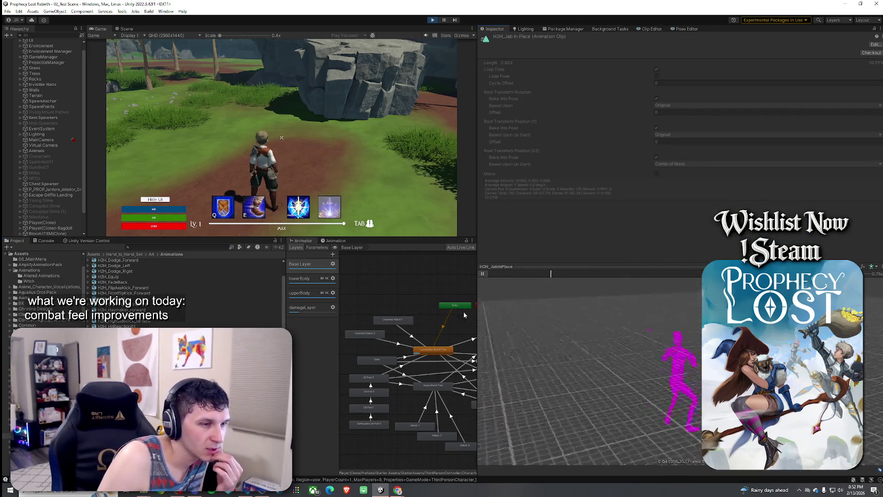
left_click(365, 334)
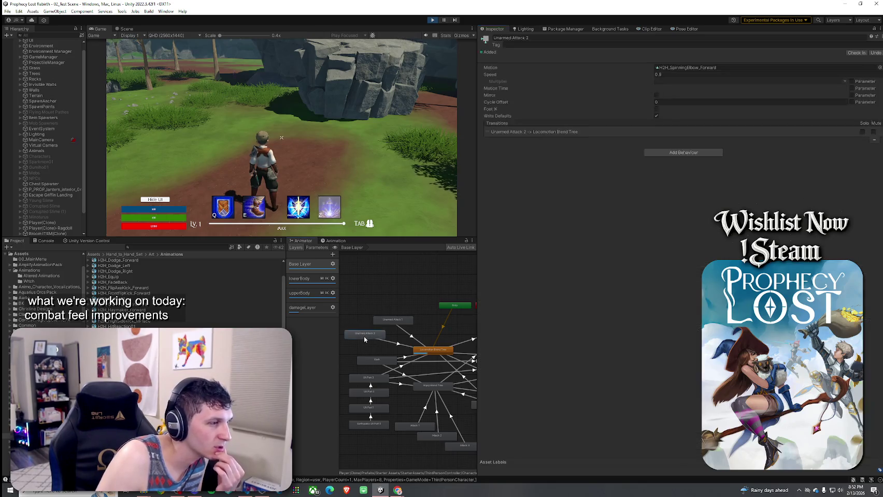
- Set the Unarmed Attack 2 state's Motion to H2H_JabInPlace and return to the game
double_click(365, 335)
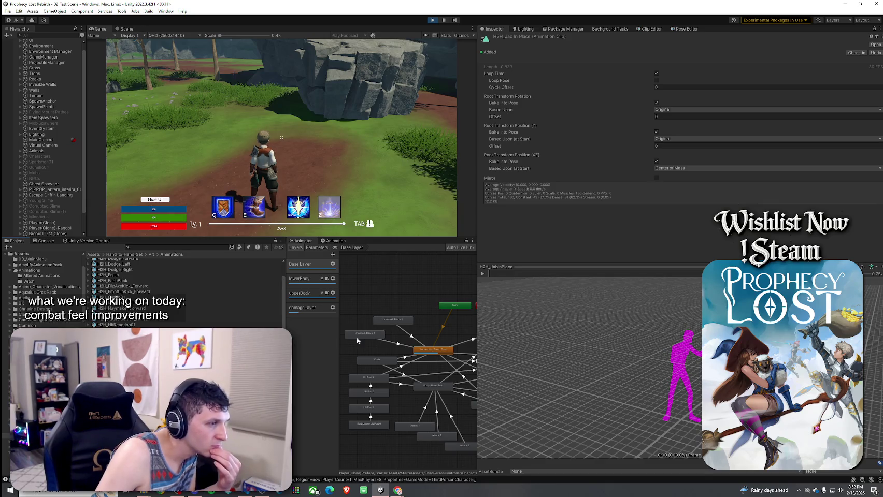
left_click(362, 336)
left_click_drag(593, 97, 689, 66)
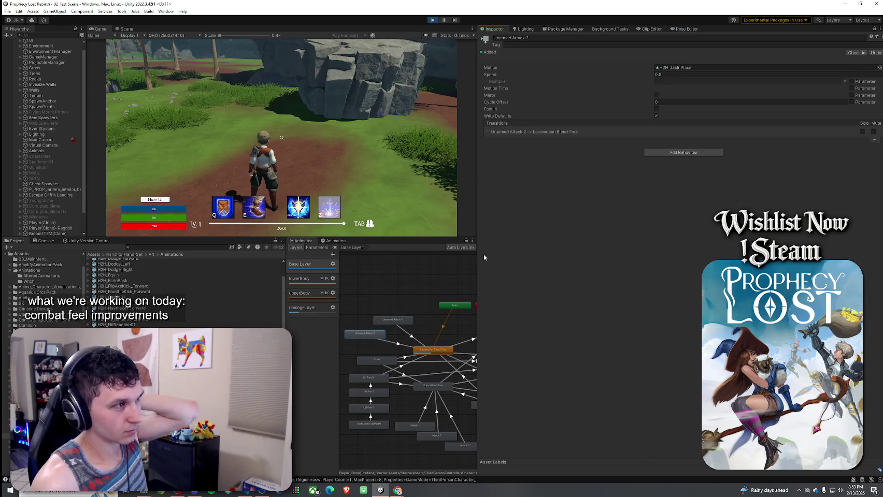
left_click(414, 182)
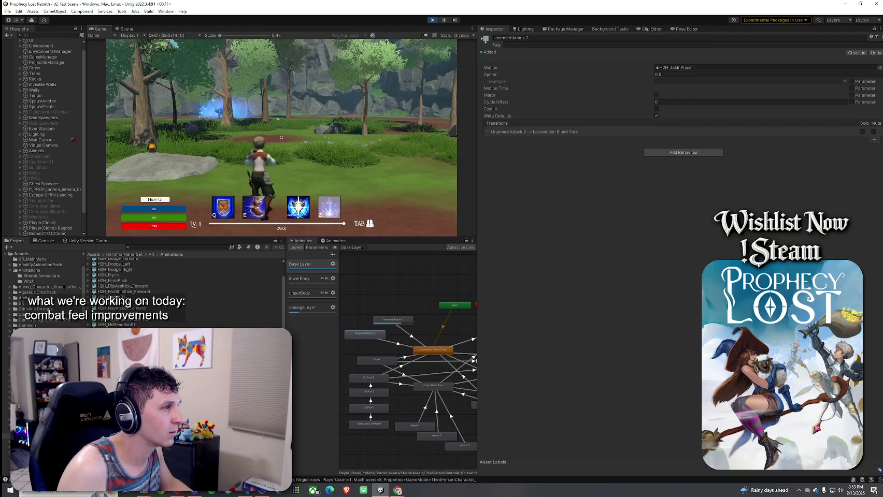
- Throw a jab, then run the character across the grass, through the forest and into the clearing
left_click(281, 137)
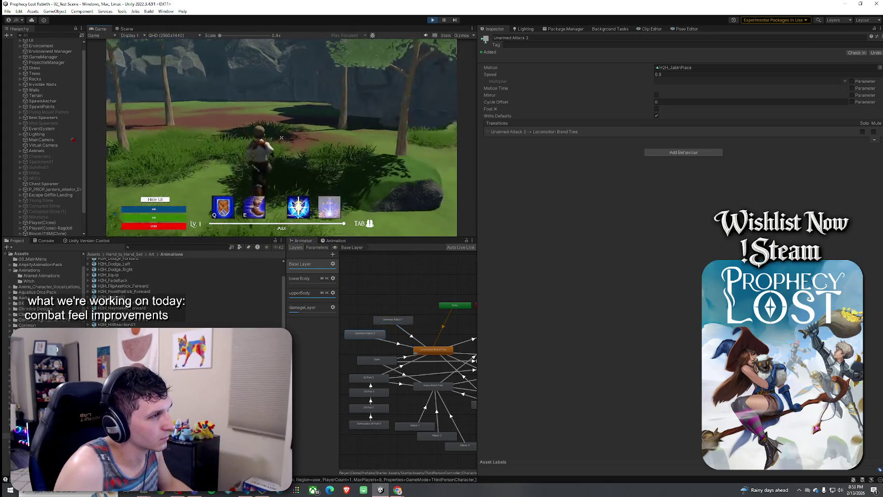
key("w")
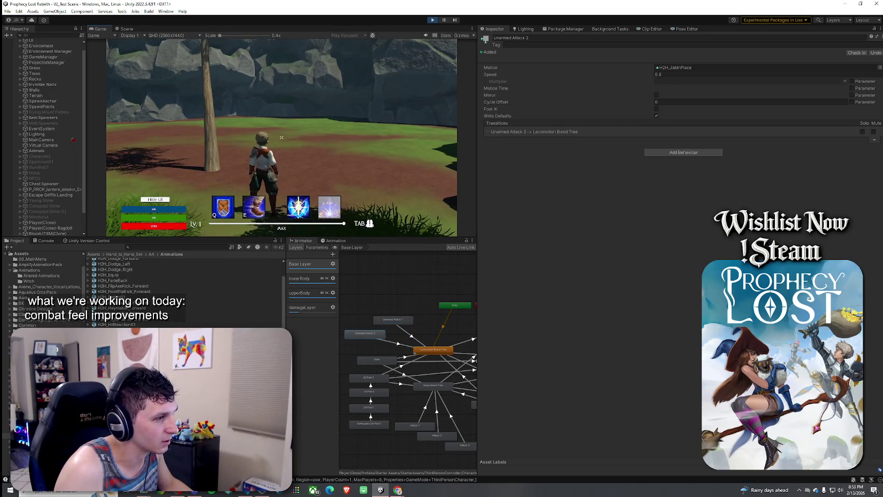
key("w")
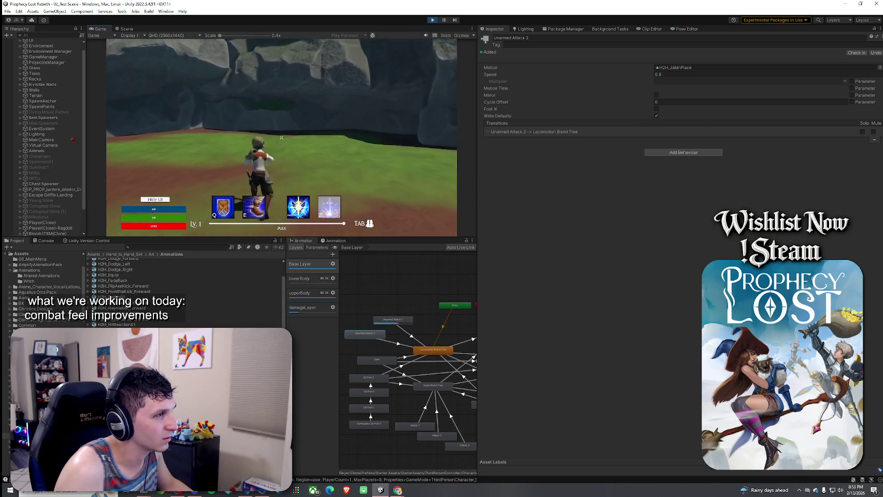
key("a")
key("w")
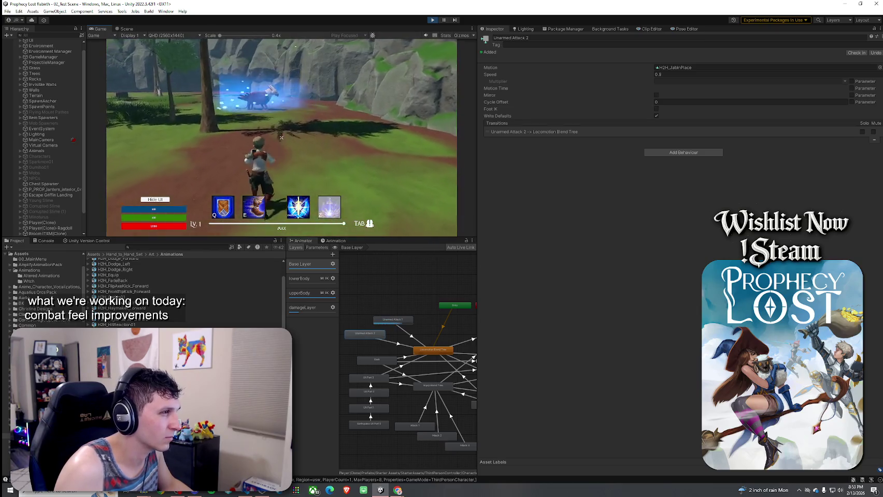
key("w")
key("w")
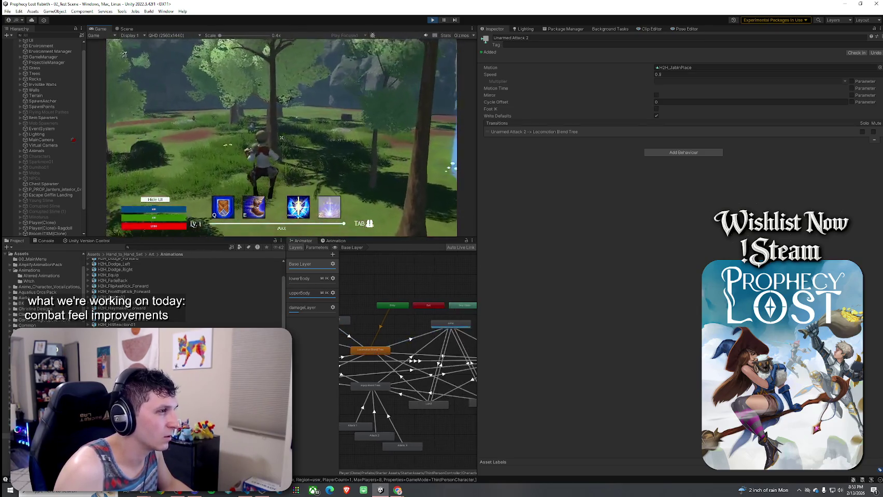
key("w")
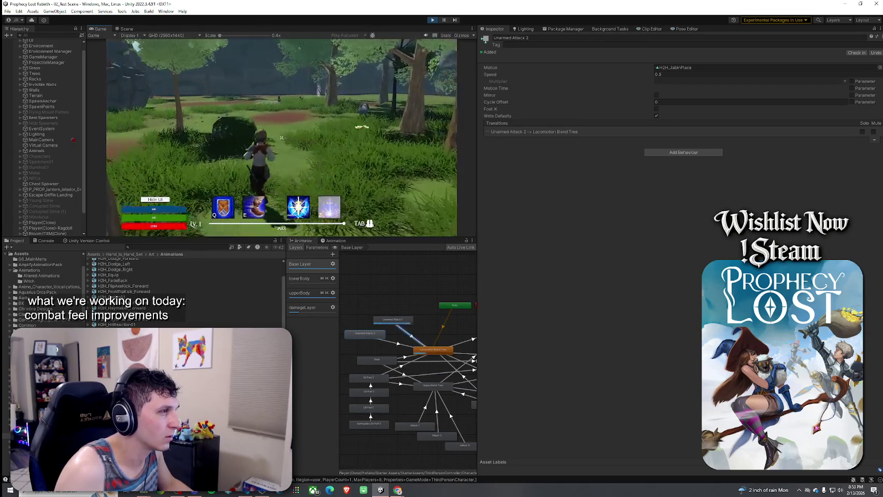
key("w")
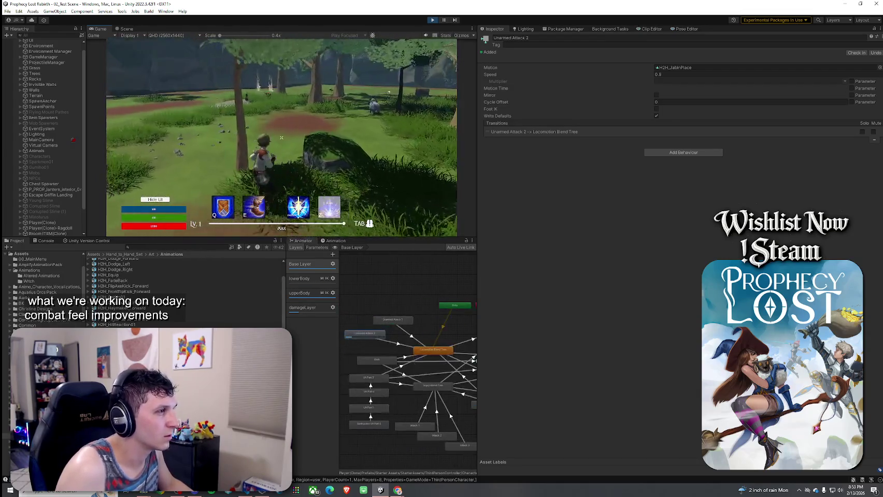
key("w")
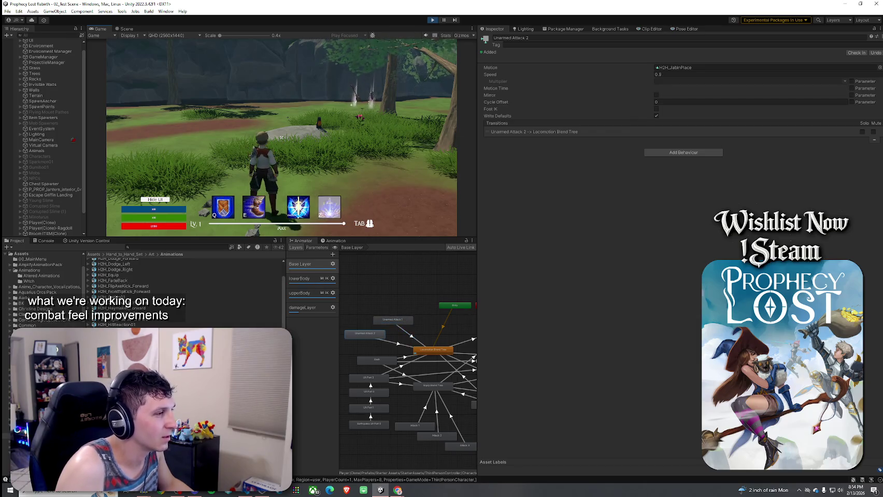
key("w")
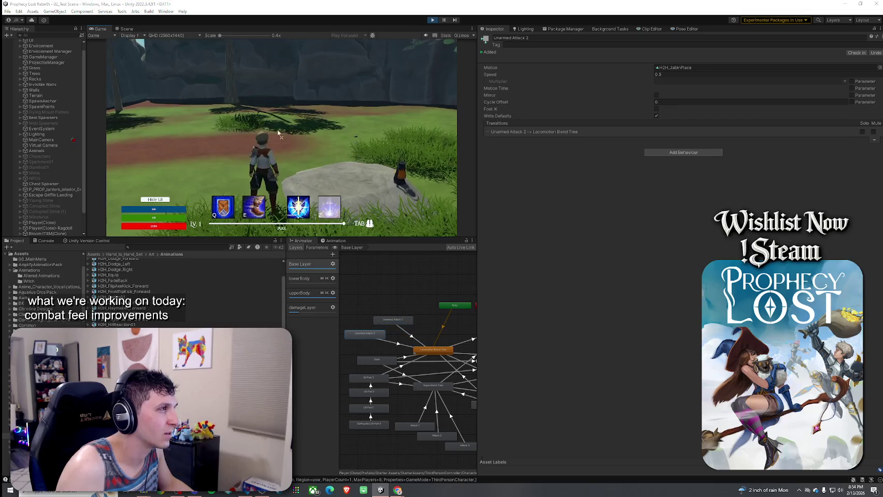
- Maximize the Game view, climb onto the rock plateau while attacking, then restore the layout
key("shift+space")
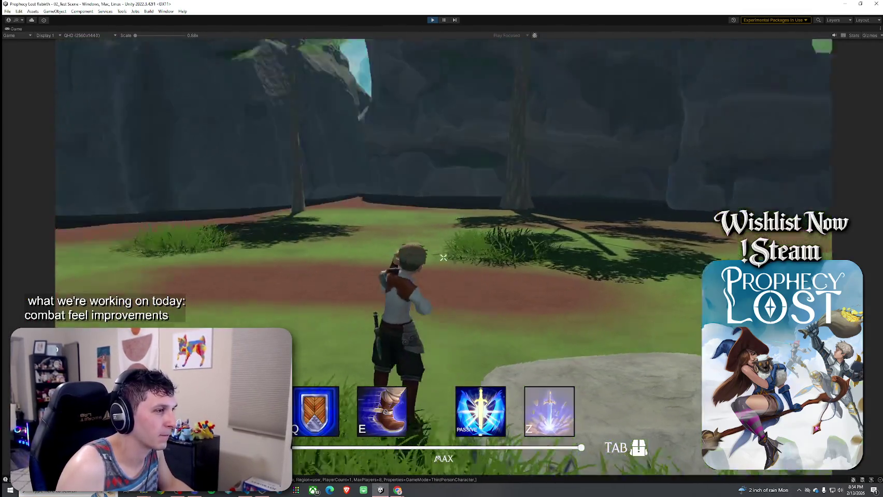
left_click(443, 257)
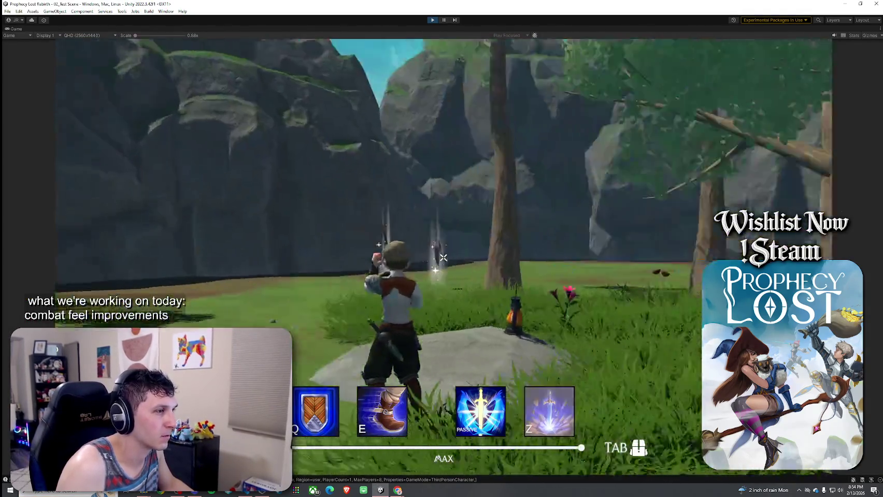
key("w")
key("w")
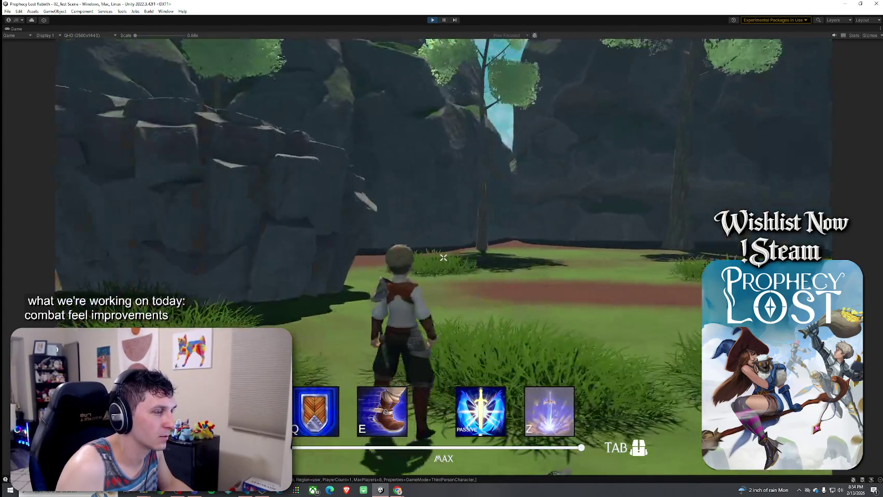
key("w")
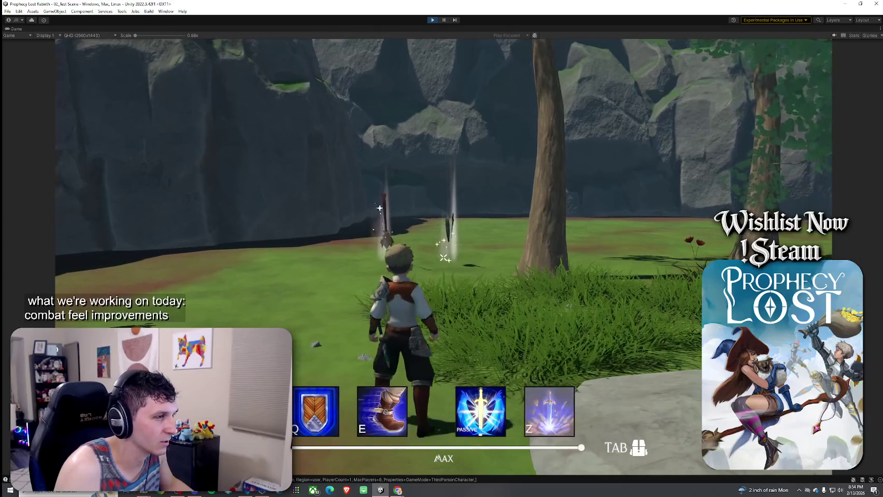
key("w")
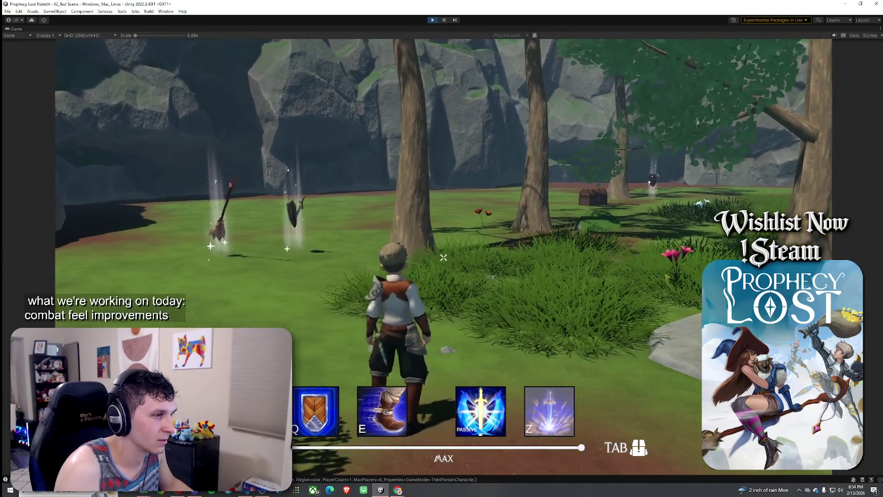
key("super")
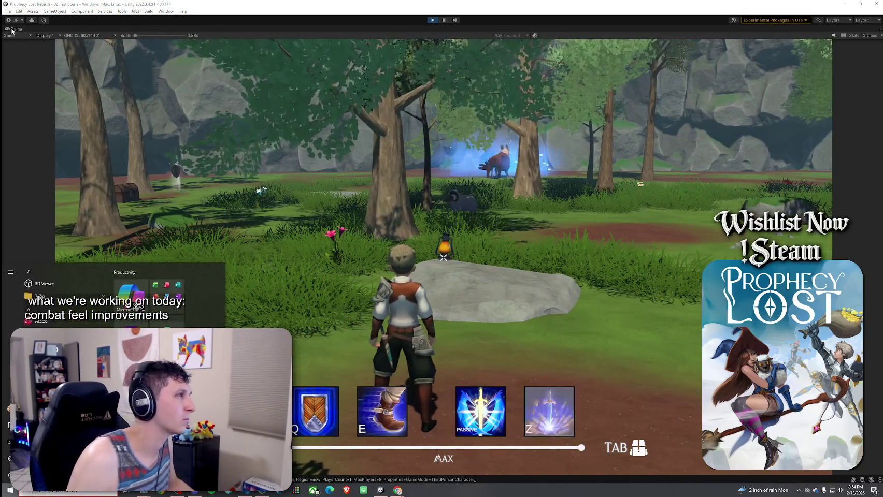
left_click(12, 31)
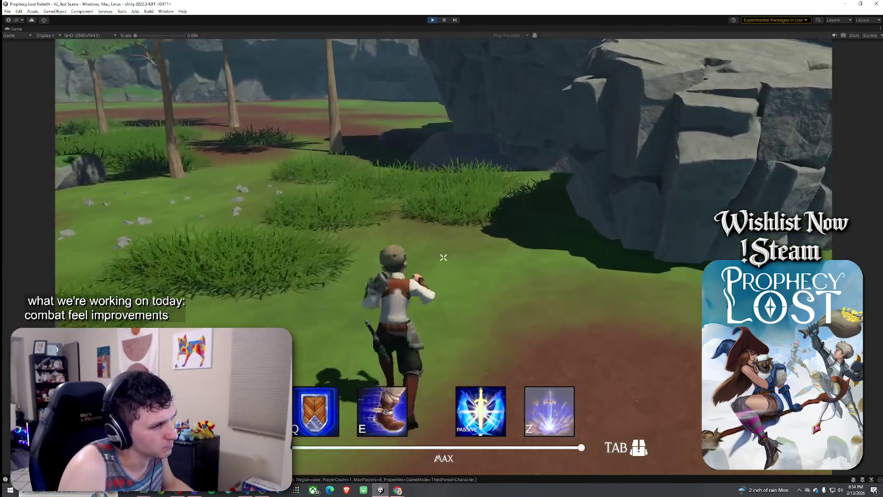
key("w")
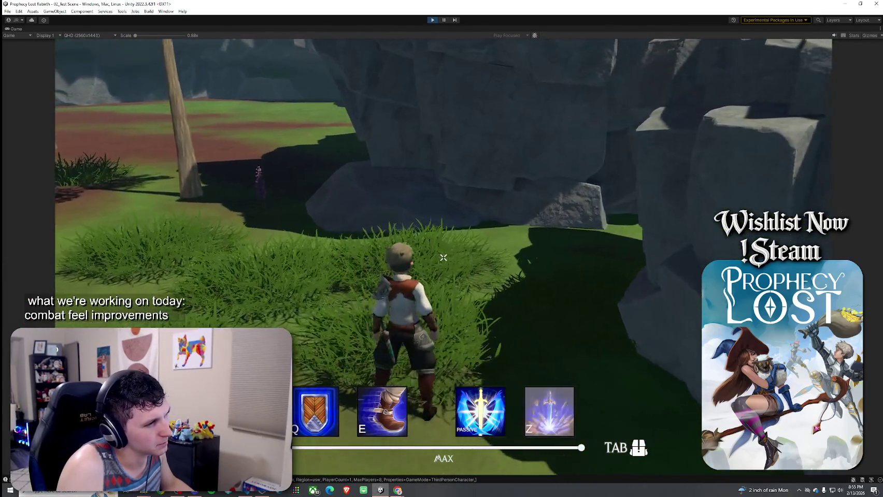
key("w")
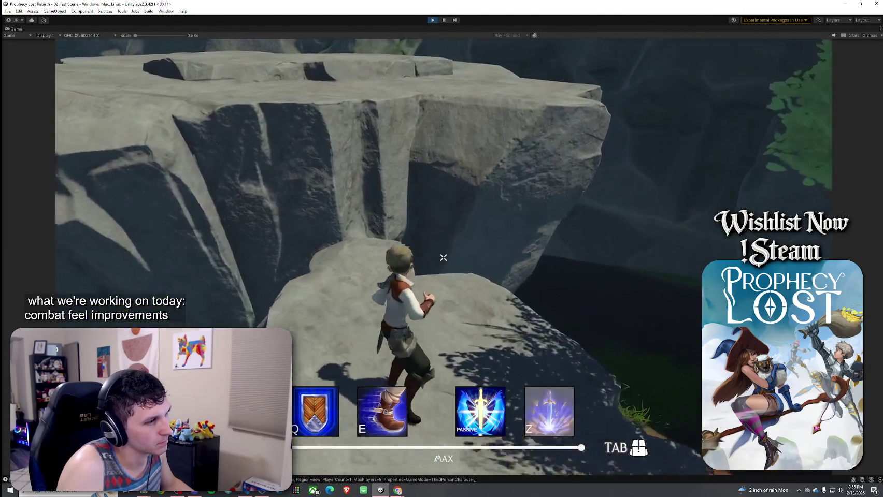
key("w")
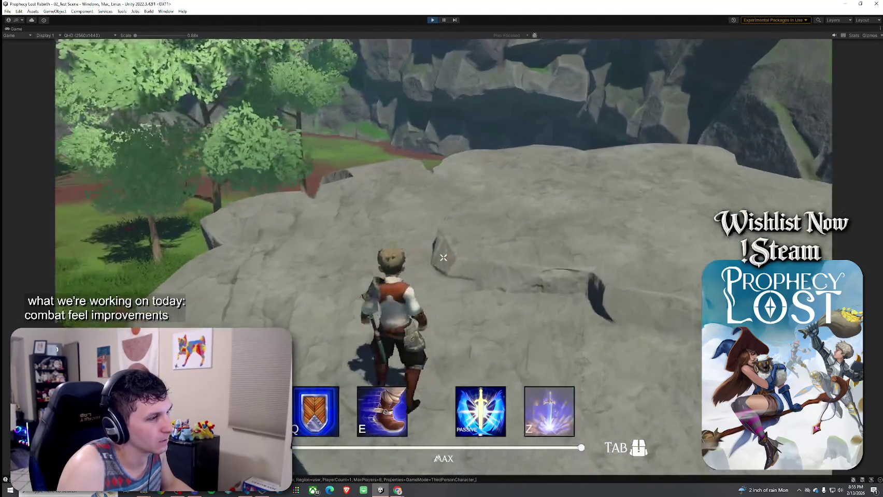
key("w")
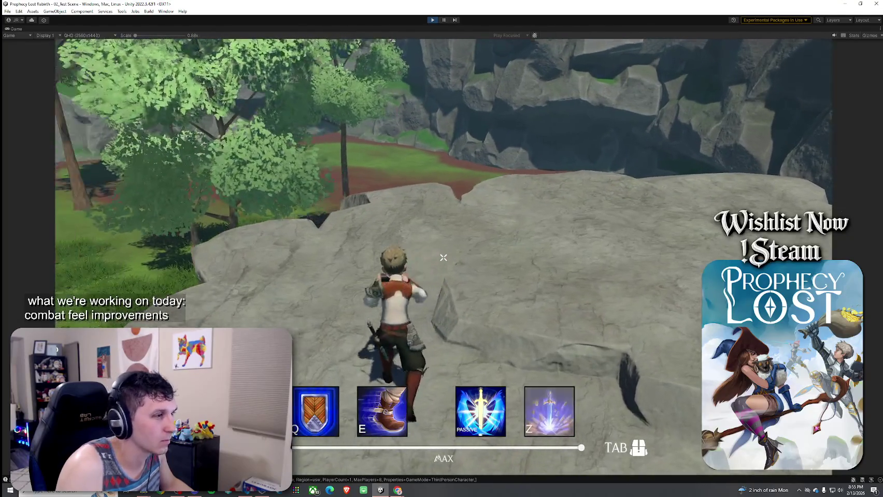
left_click(442, 257)
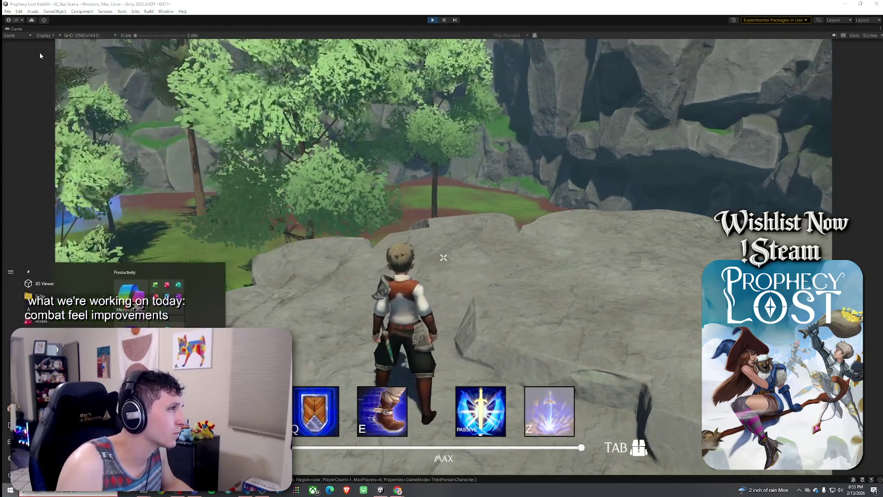
left_click(14, 29)
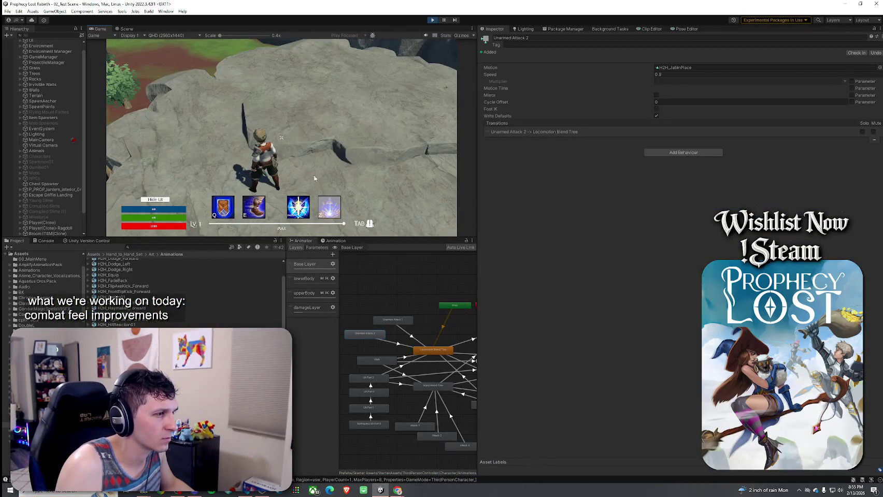
- Select Unarmed Attack 1 and attack to watch H2H_StraightPunchInPlace play, then stop play mode
left_click(282, 139)
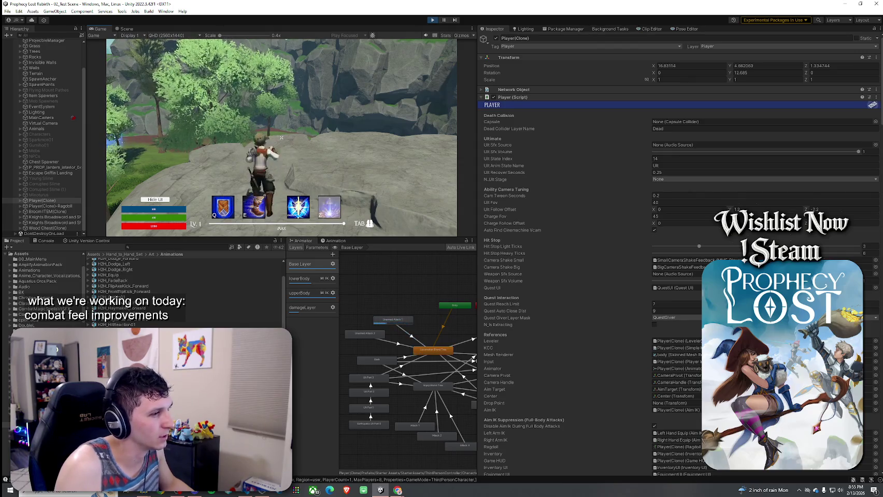
key("w")
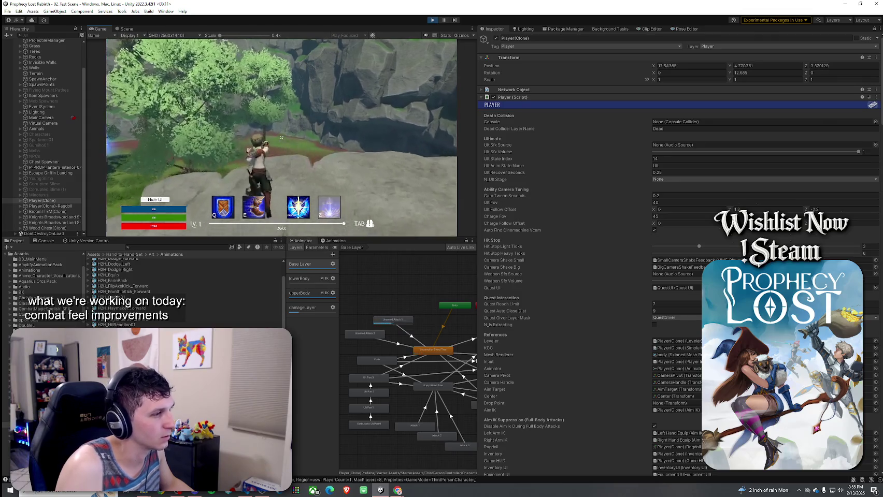
key("w")
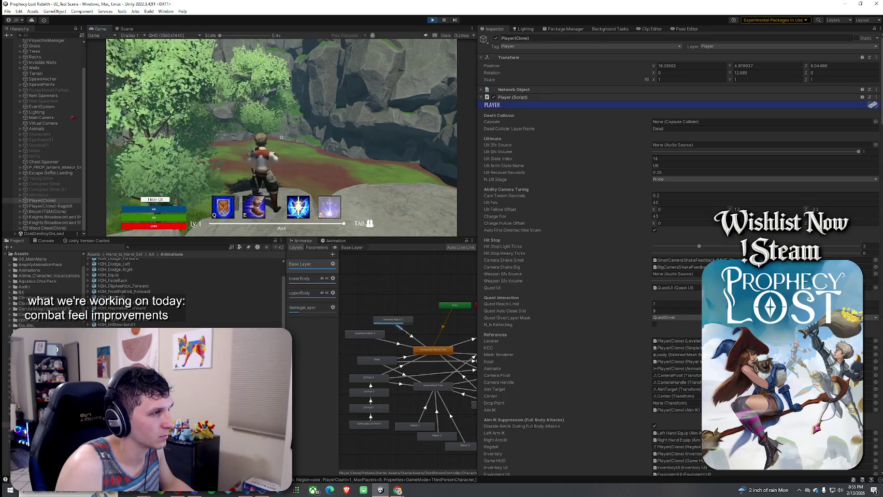
left_click(406, 322)
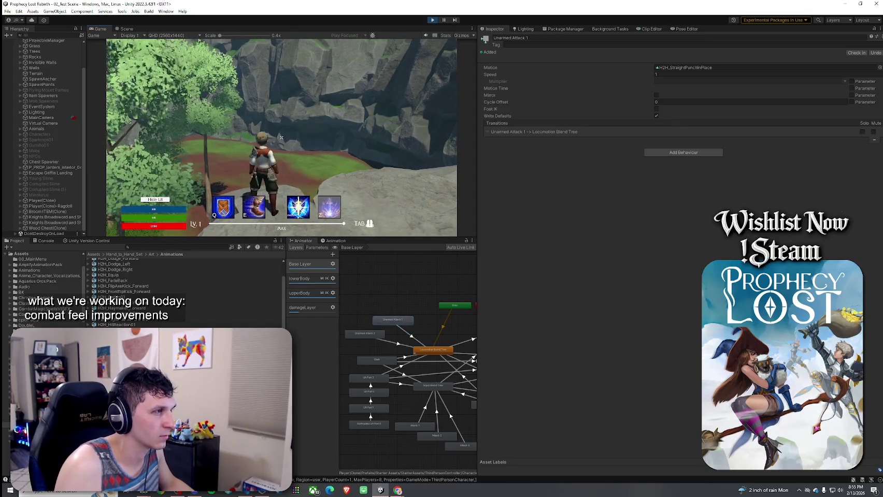
left_click(281, 137)
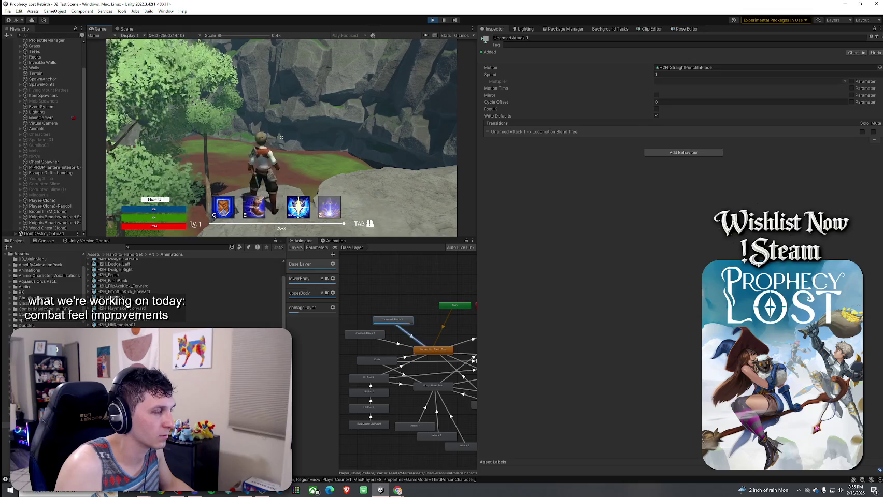
key("w")
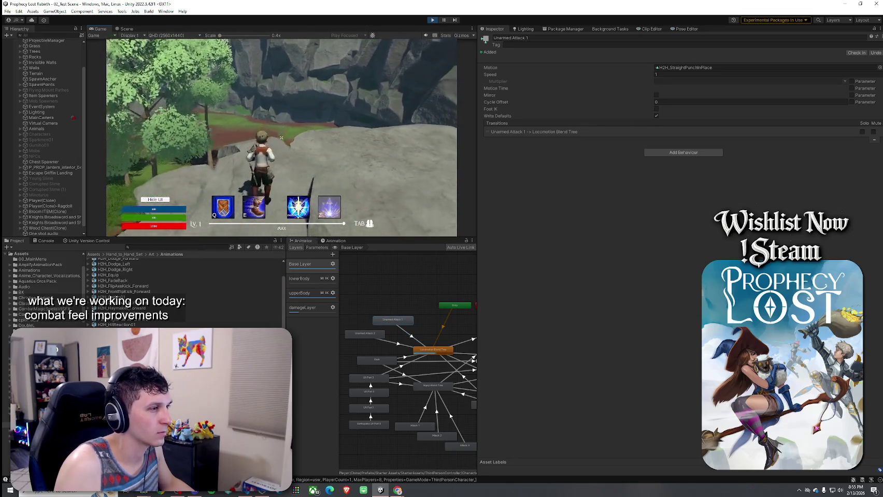
key("super")
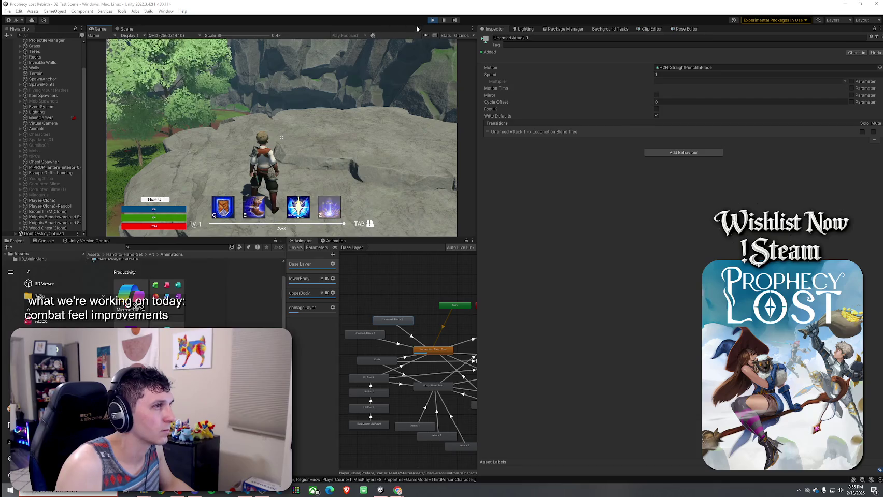
left_click(432, 20)
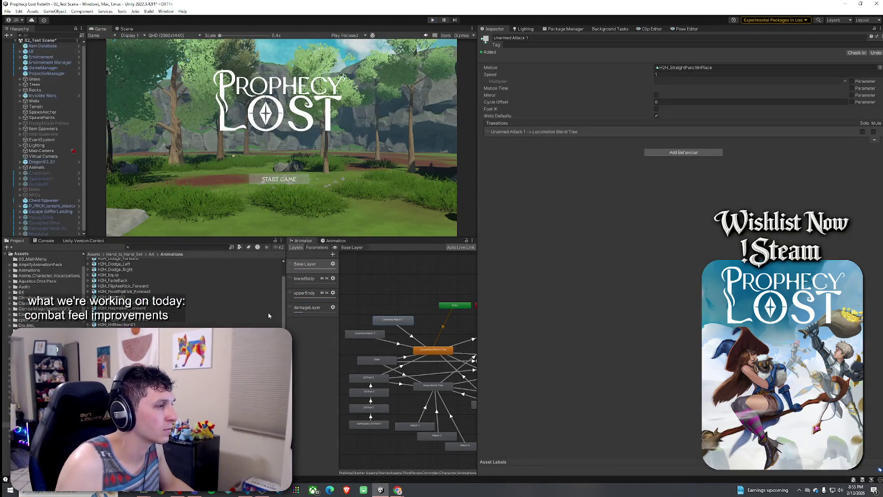
- Uncomment the AimIKOff(); call in Player.cs and save the file
key("alt+Tab")
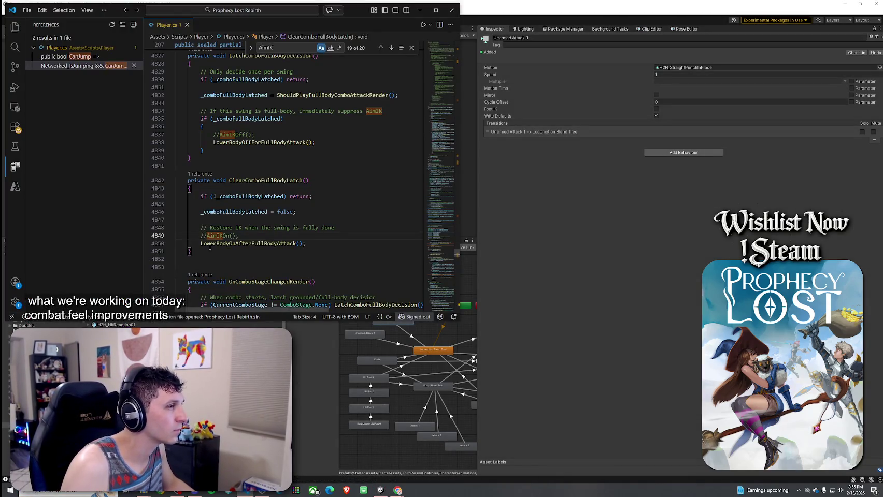
left_click(207, 235)
key("shift+F3")
key("ctrl+slash")
left_click(26, 10)
left_click(47, 178)
- Back in Unity after recompiling, save 02_Test Scene and enter play mode
key("alt+Tab")
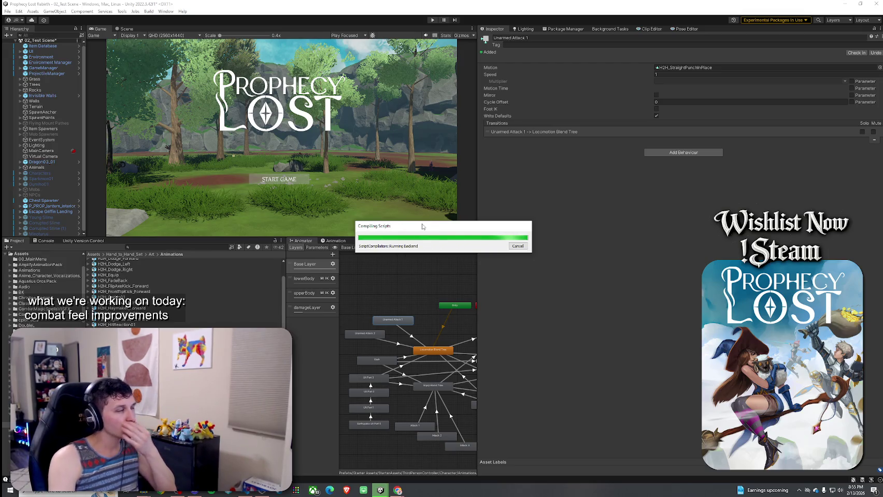
left_click_drag(393, 241, 403, 227)
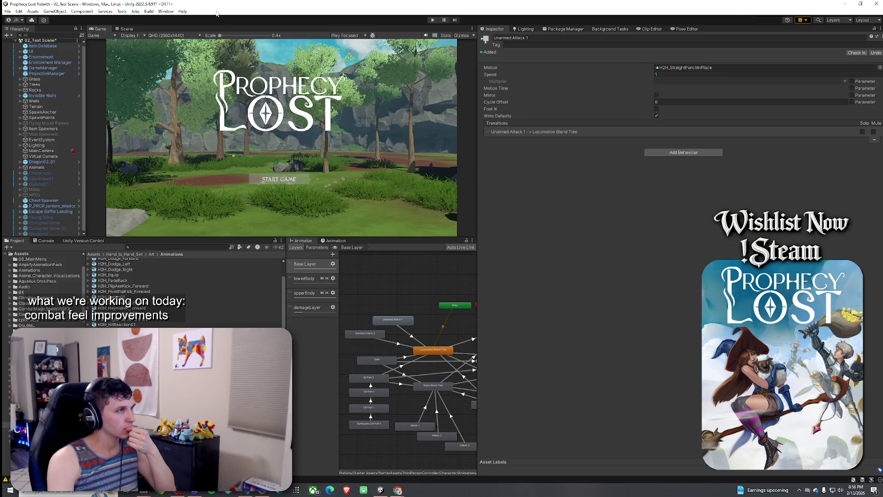
left_click(9, 11)
left_click(9, 11)
key("ctrl+s")
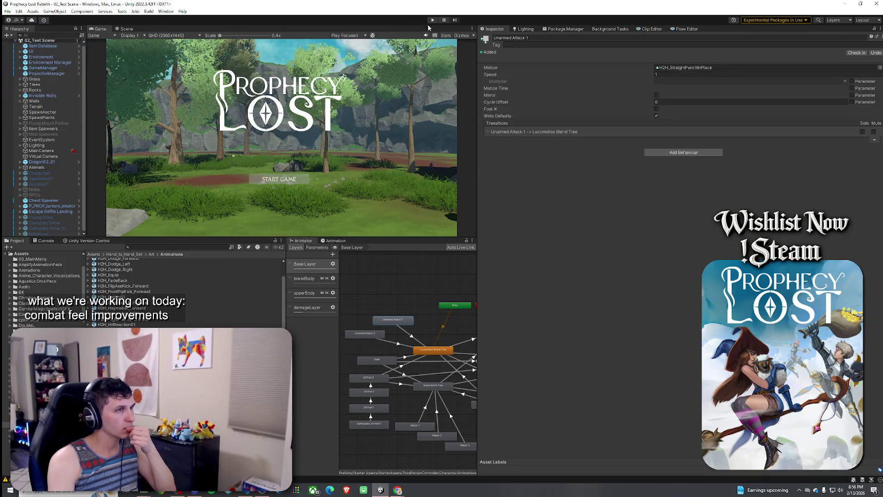
left_click(433, 20)
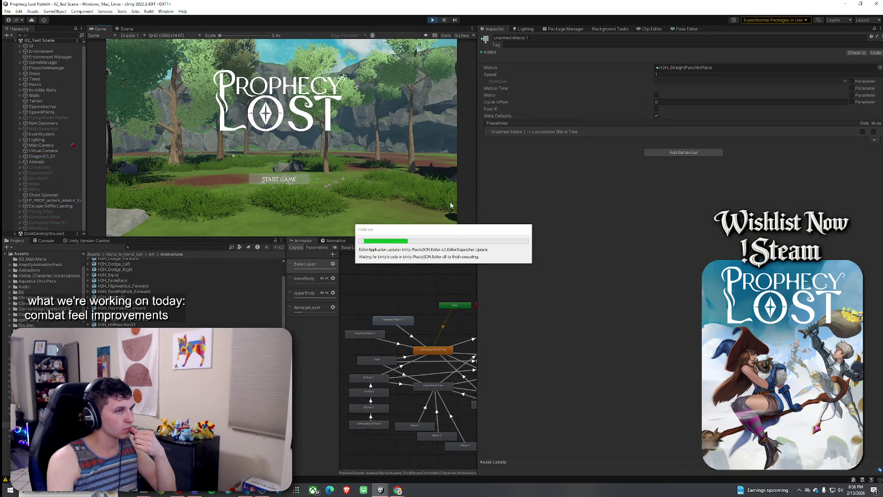
- Start a game session and enlarge the game and animator views
left_click(295, 183)
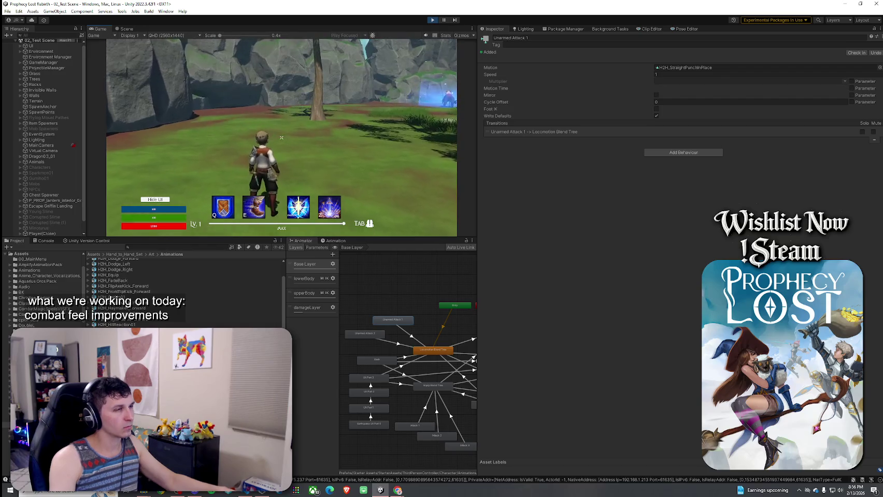
left_click_drag(477, 259, 630, 259)
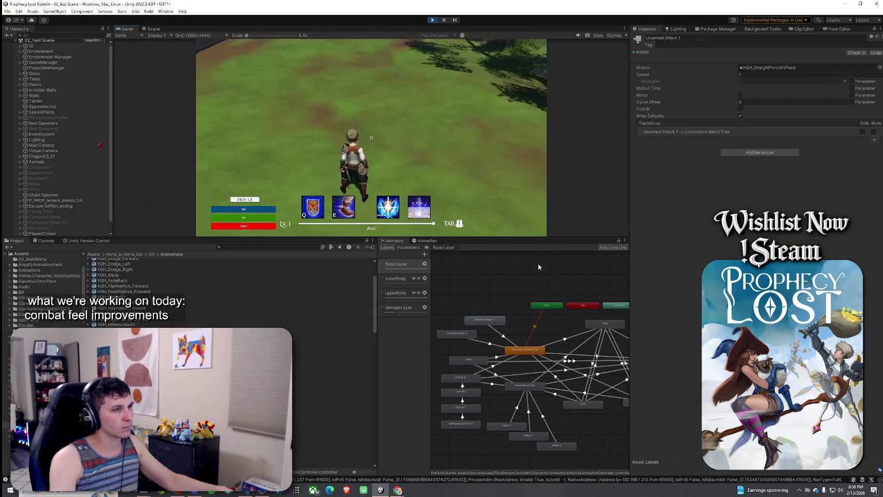
left_click_drag(542, 238, 541, 363)
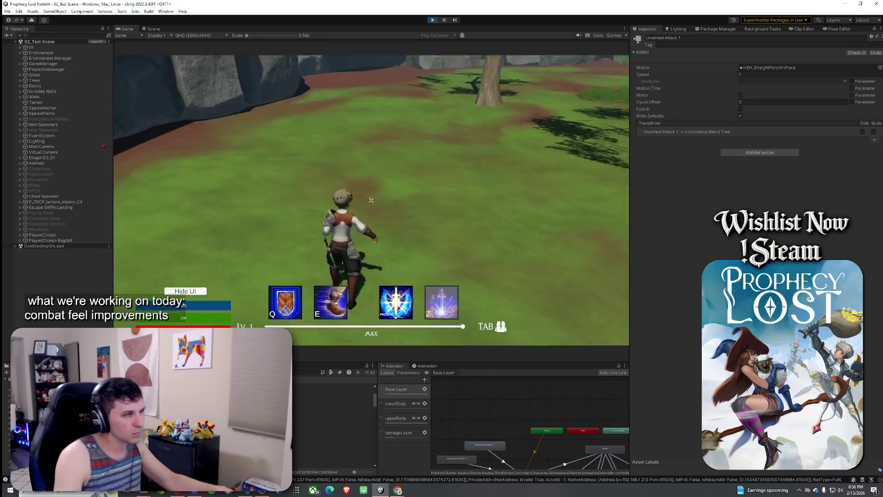
- Run the character toward the cliff and rock wall, attacking along the way
key("w")
left_click(371, 200)
key("w")
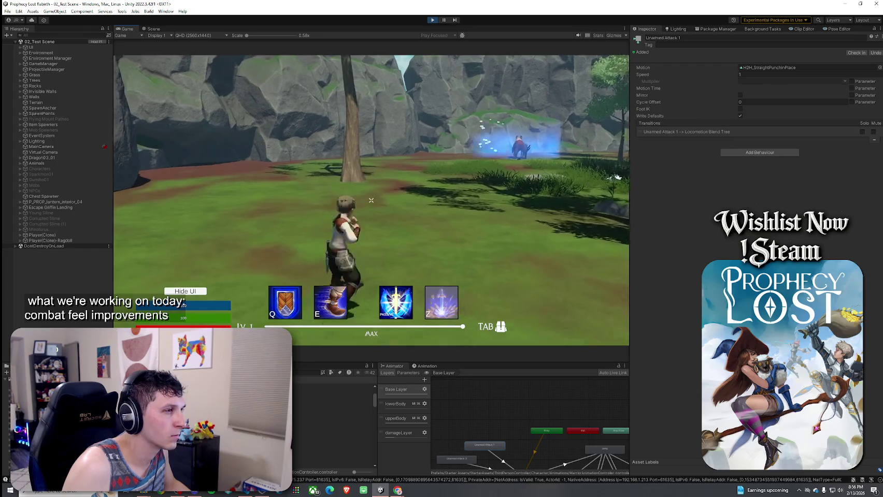
key("w")
key("w")
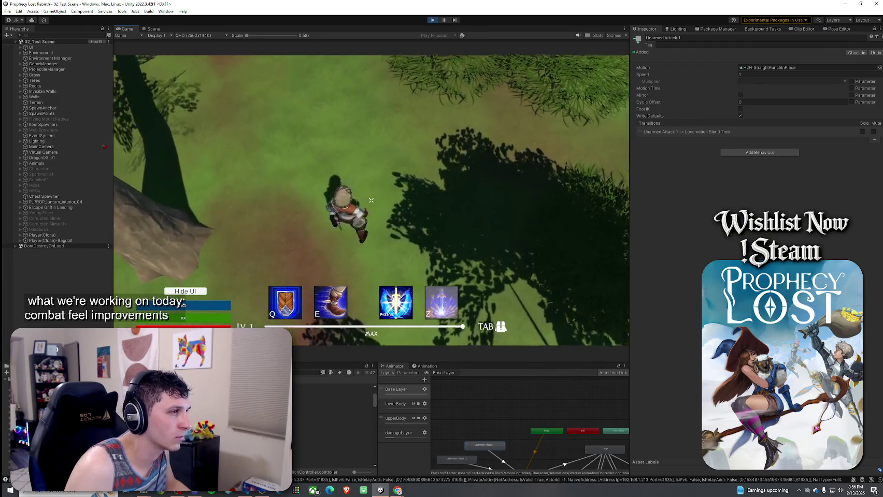
key("w")
key("w")
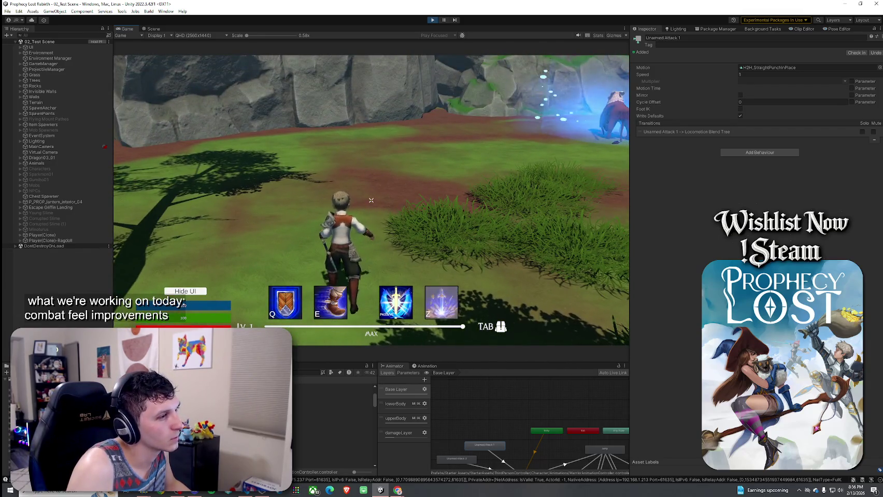
key("w")
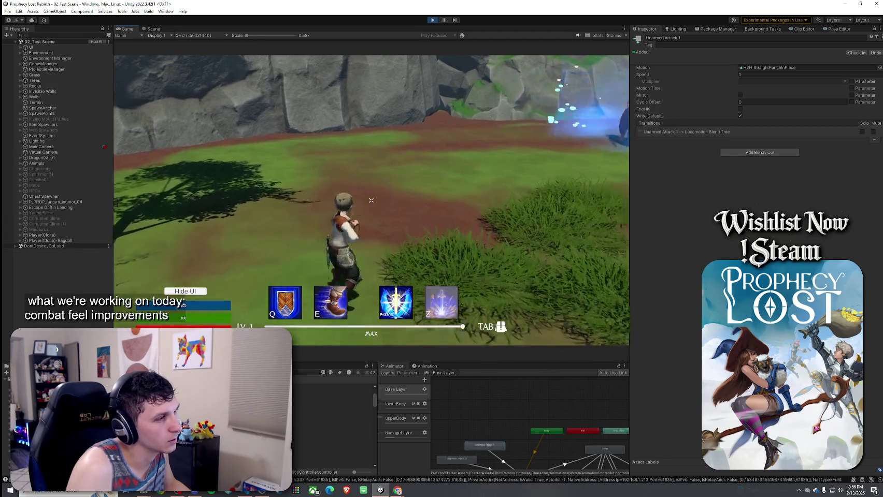
key("w")
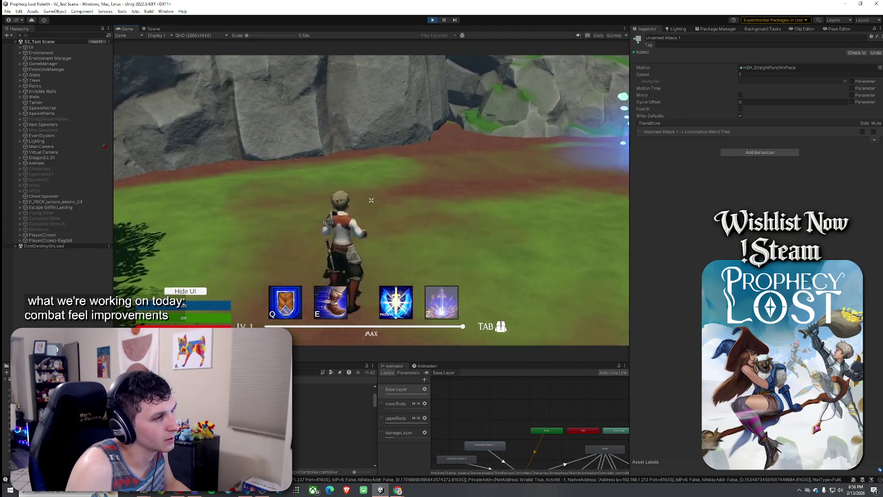
key("w")
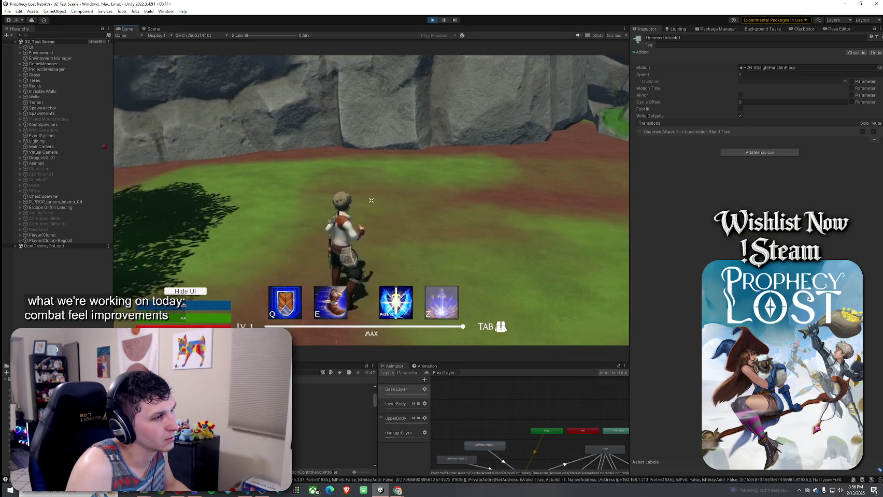
left_click(371, 200)
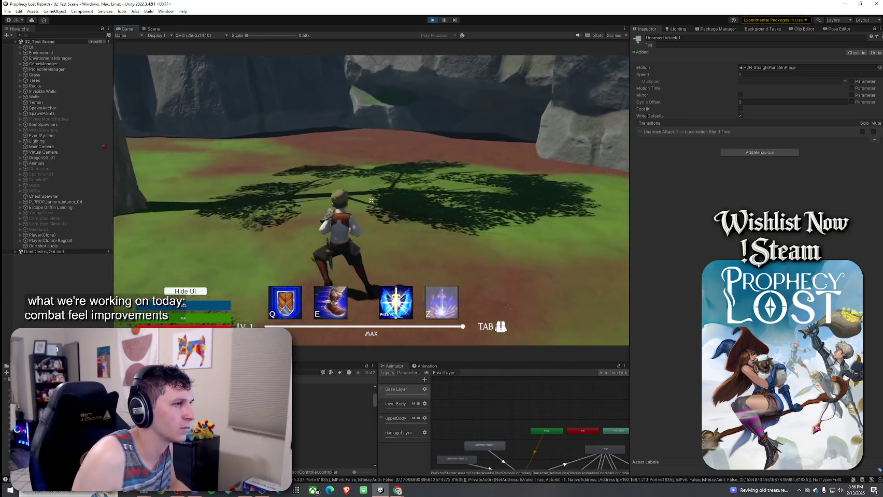
key("w")
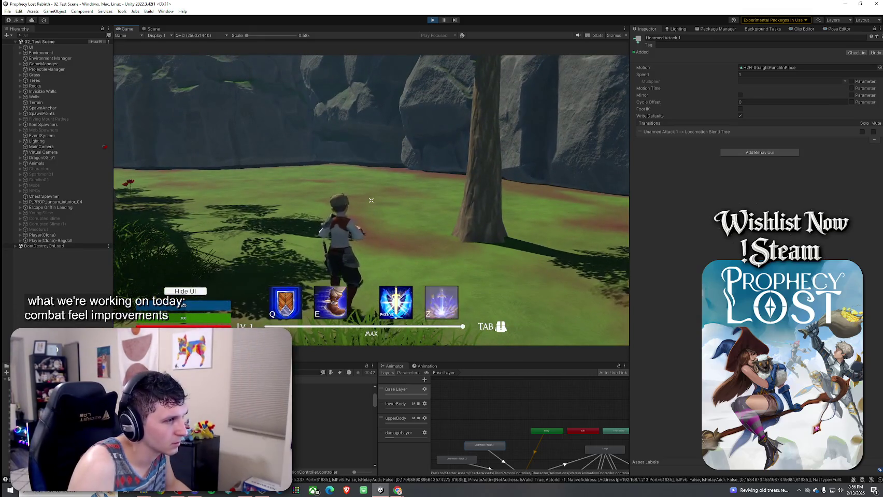
key("w")
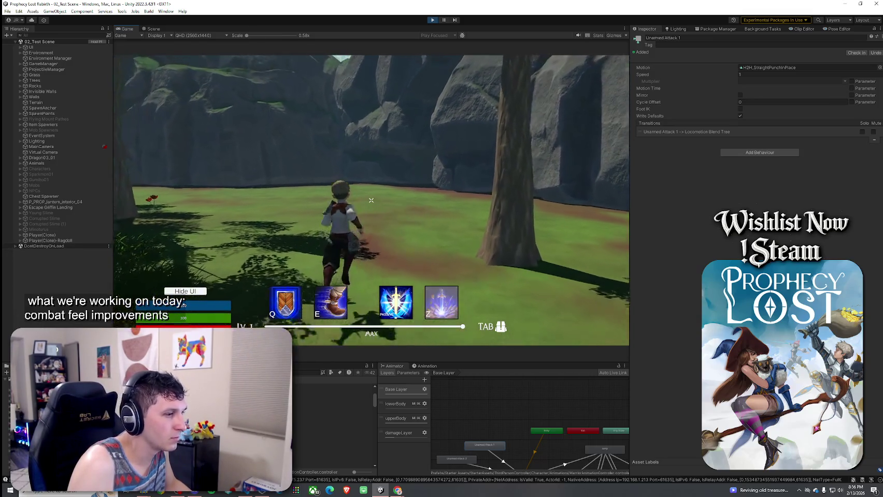
- Select Player(Clone) for inspection, then test chained attack combos in the game
left_click(58, 236)
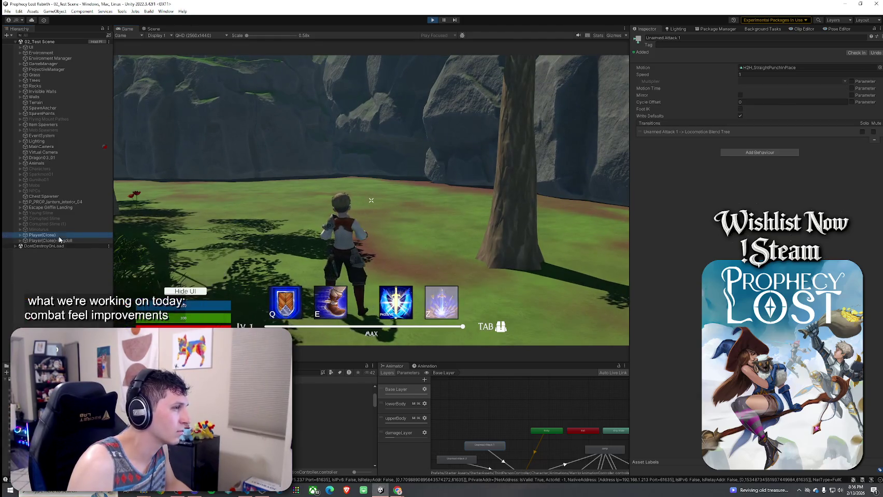
left_click(499, 378)
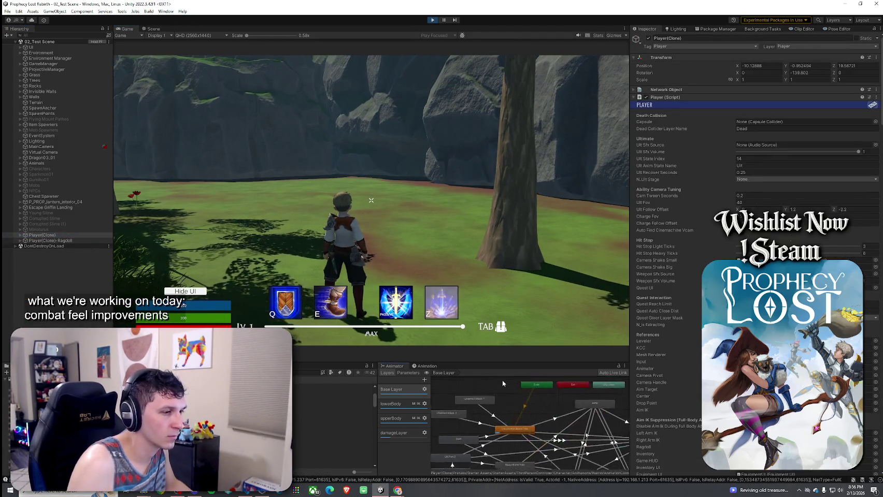
key("w")
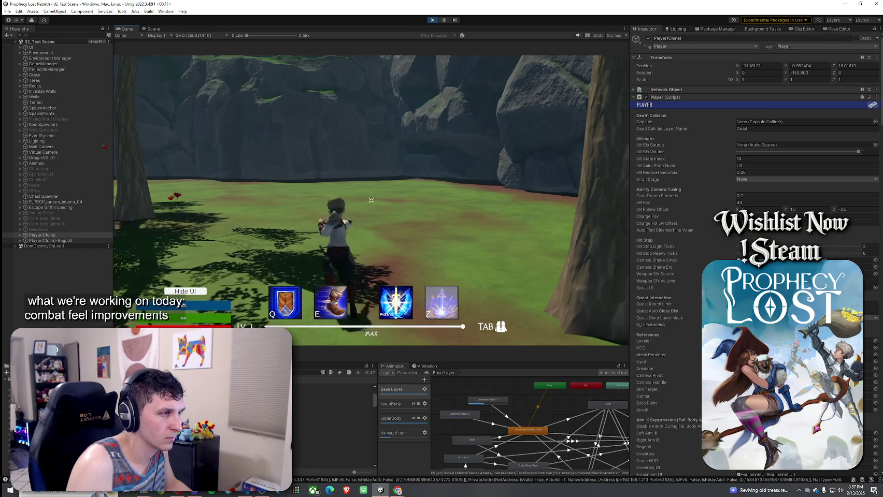
left_click(371, 200)
left_click(371, 200)
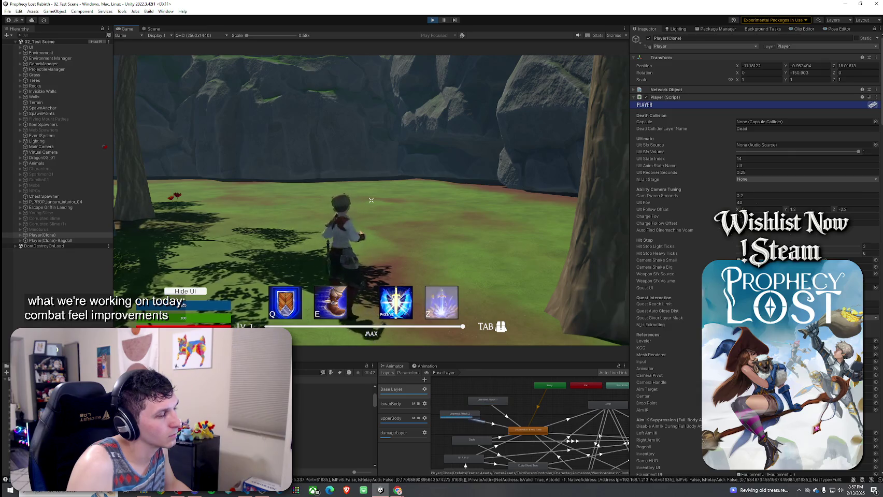
left_click(371, 200)
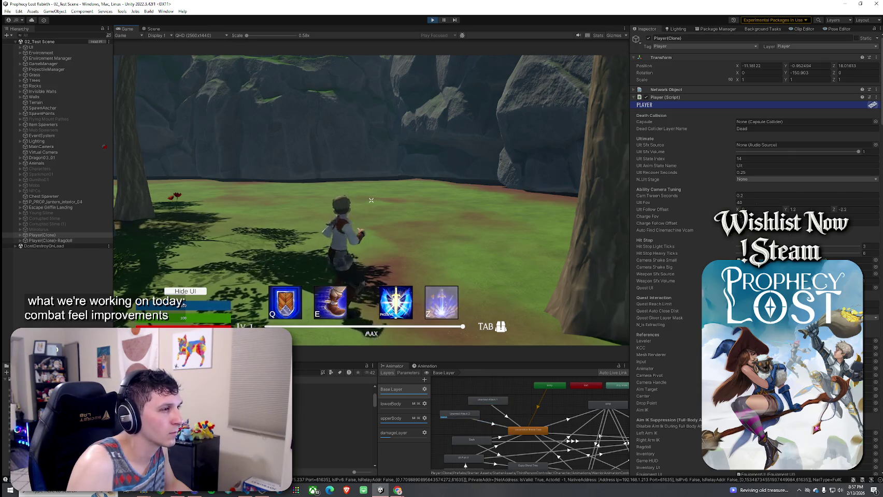
left_click(371, 200)
left_click(371, 200)
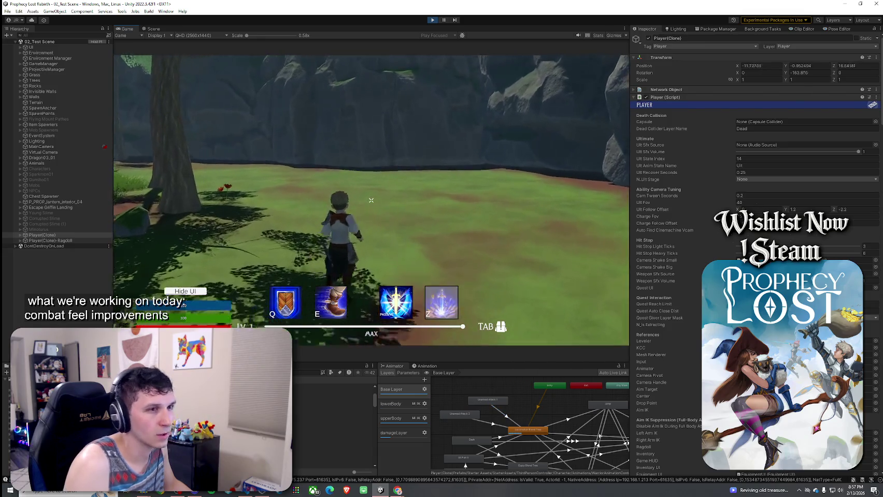
- Collapse the Player script component and expand the State Machine Controller debug fields
key("super")
left_click(639, 96)
left_click(633, 98)
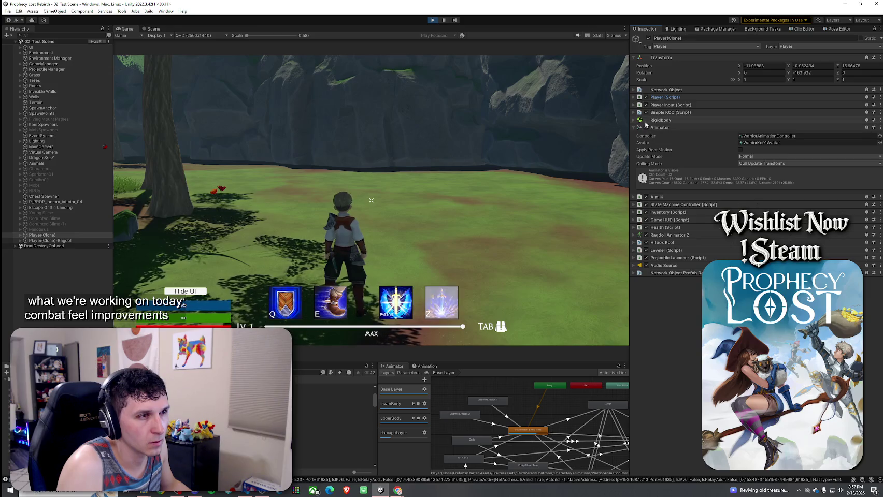
left_click(637, 204)
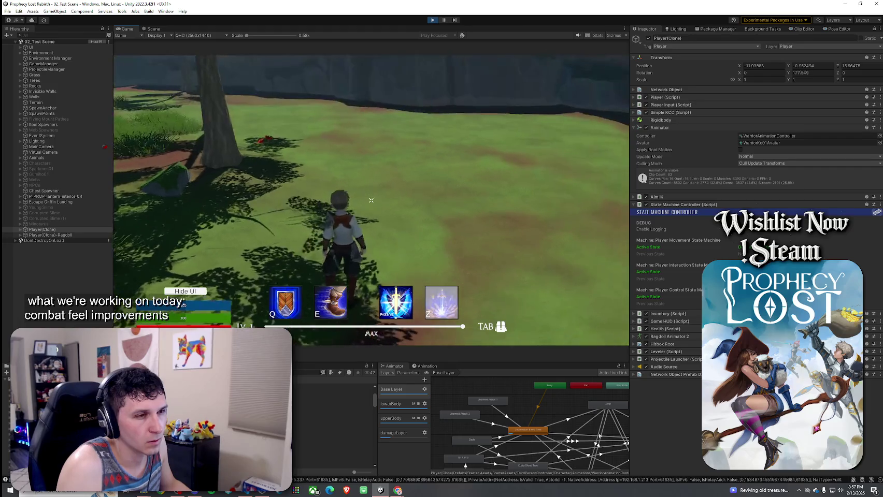
- Attack while watching animator states, then try jumping right after attacking
key("w")
left_click(371, 200)
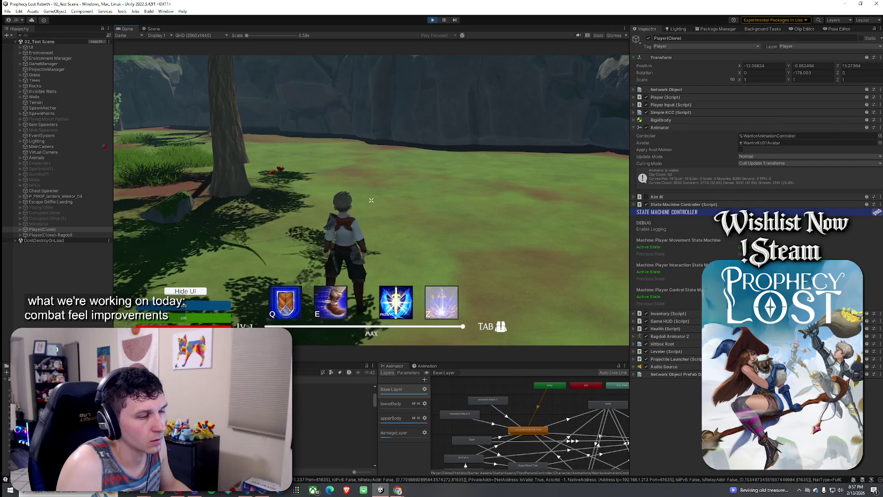
left_click(371, 200)
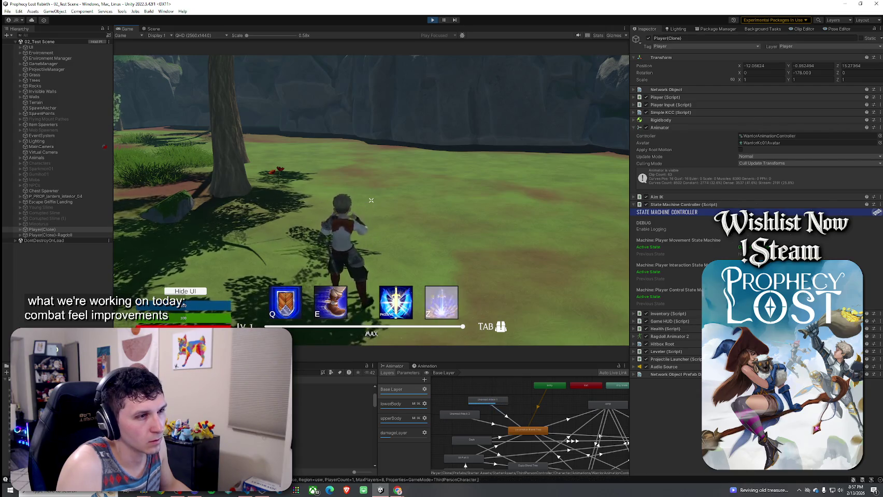
left_click(371, 200)
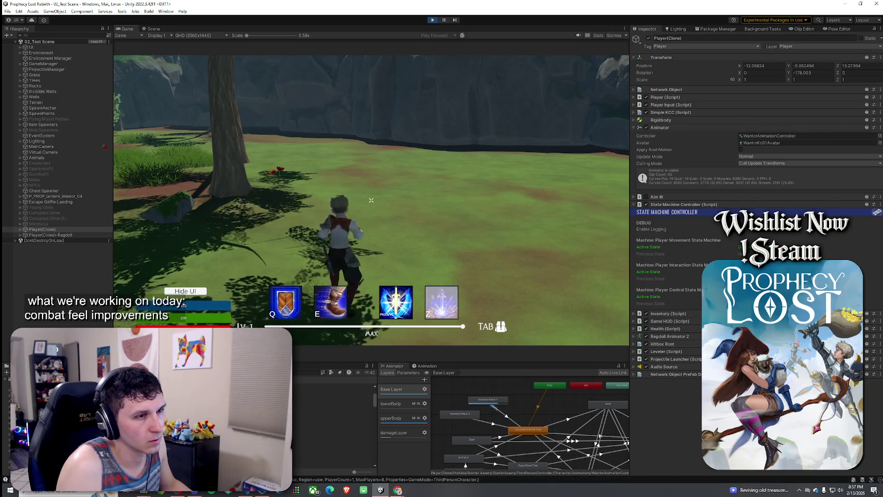
key("w")
key("space")
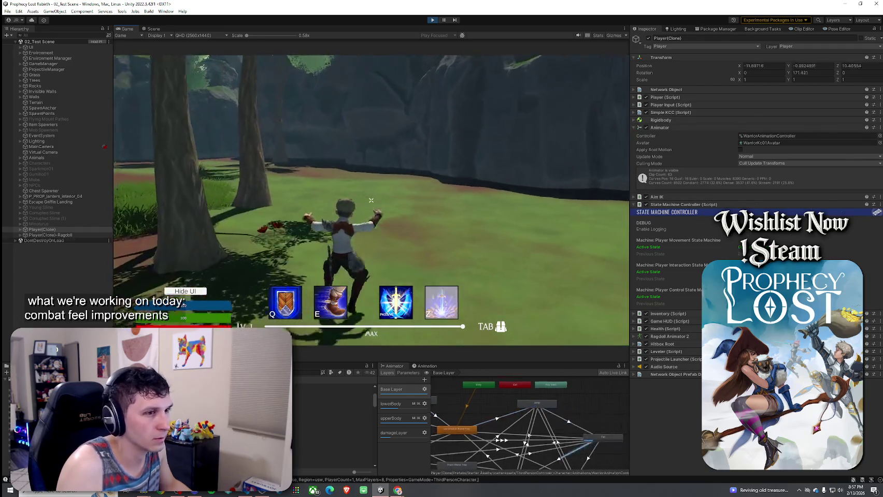
key("space")
- Climb onto the rock, run across its top and back, then exit Play mode
key("w")
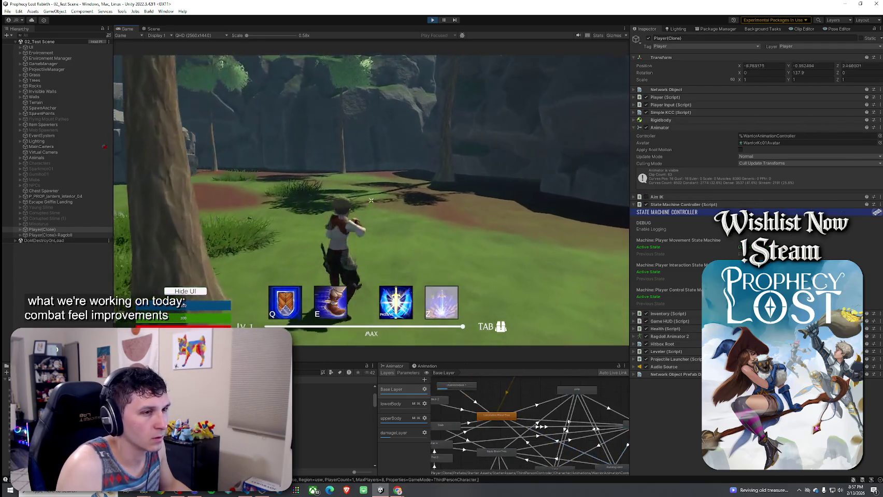
key("w")
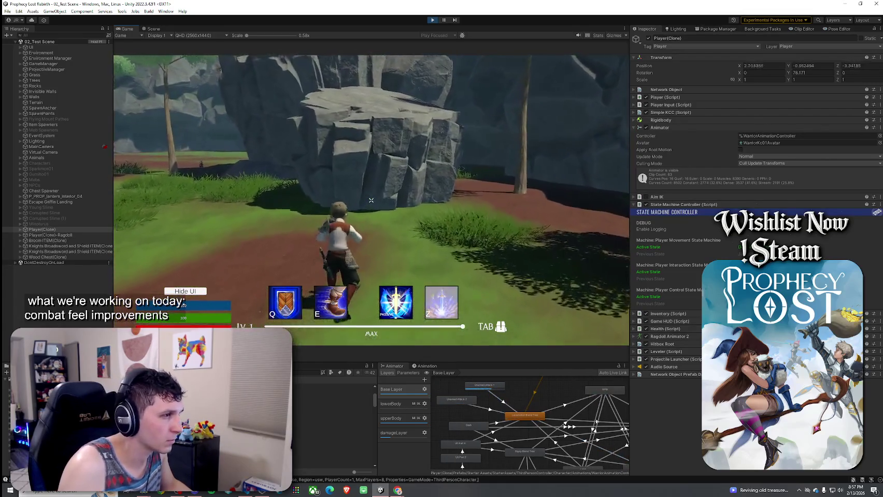
key("w")
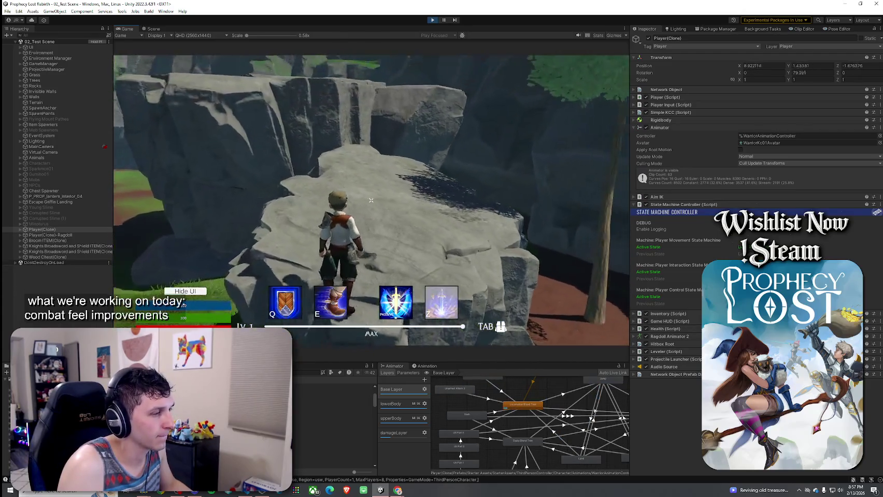
key("w")
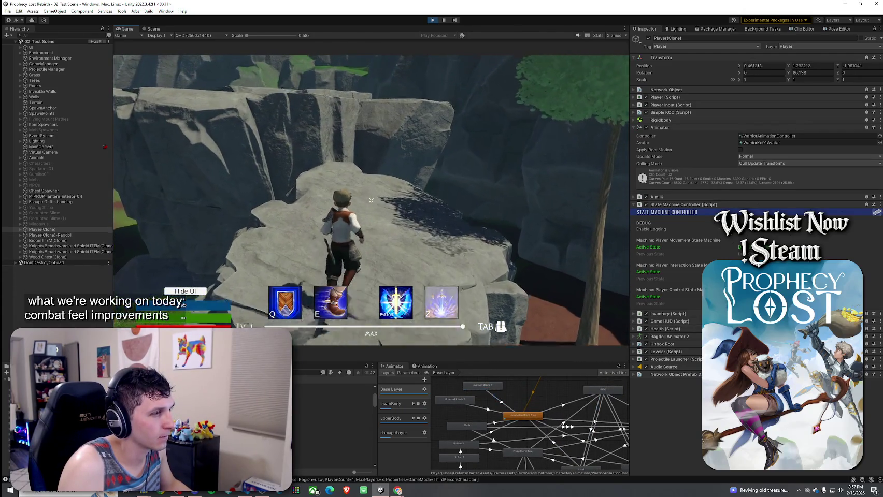
key("w")
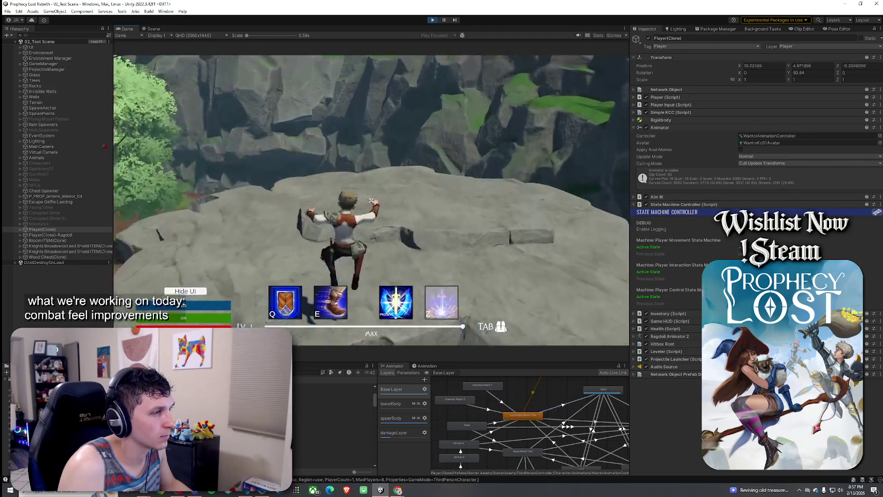
key("w")
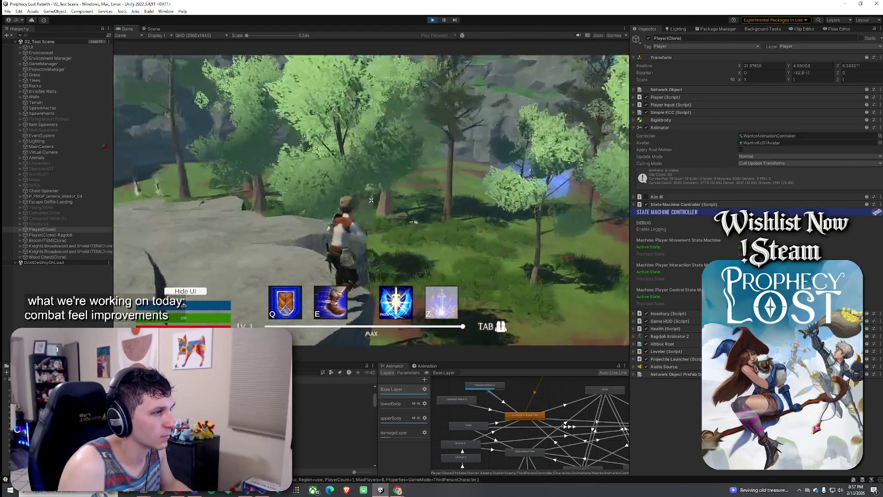
key("w")
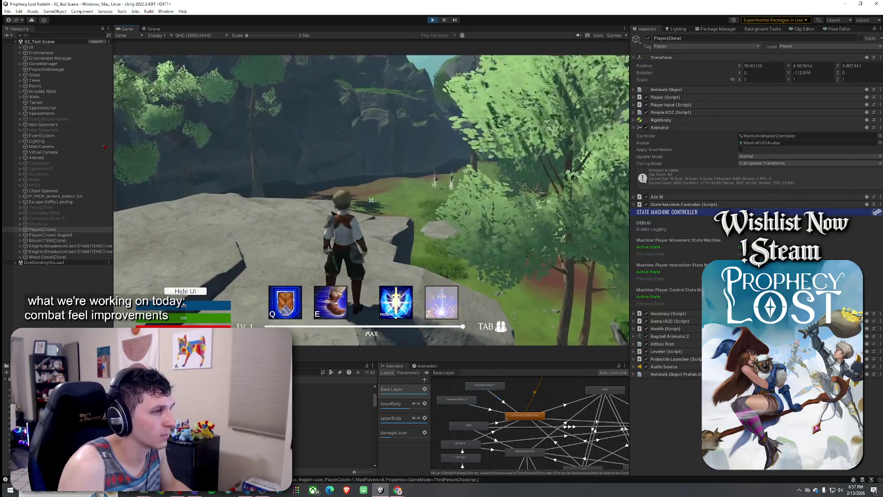
key("w")
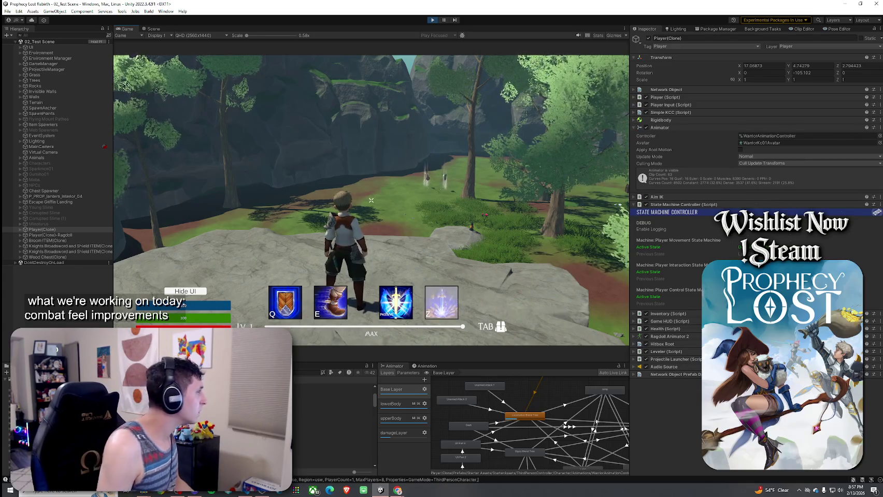
key("super")
key("super")
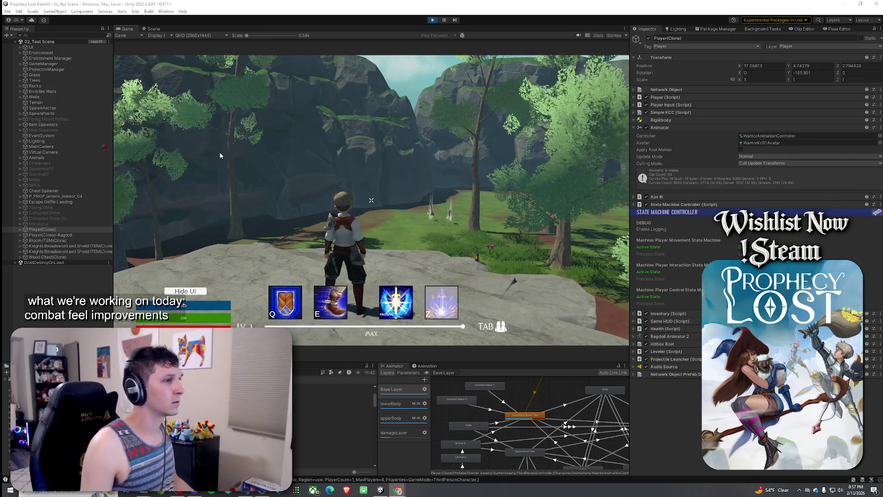
key("ctrl+p")
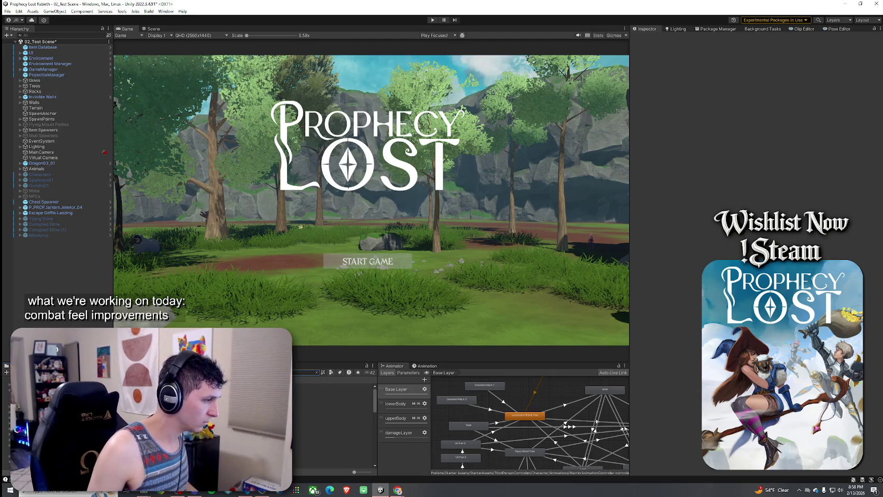
- Open the Player prefab and launch Player.cs via Edit Script on its component
double_click(311, 386)
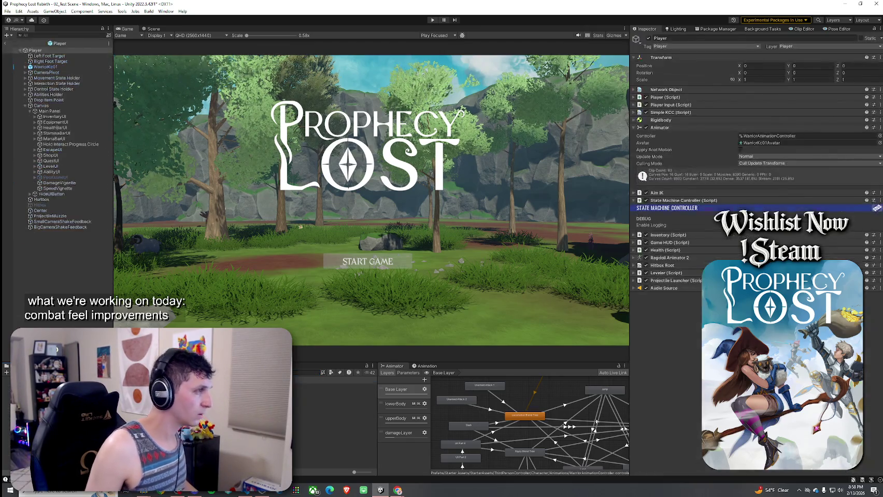
right_click(658, 99)
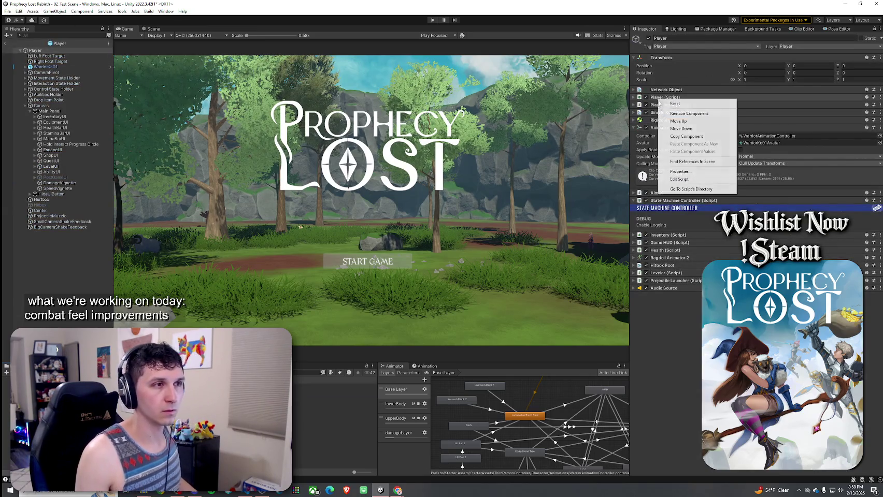
left_click(679, 179)
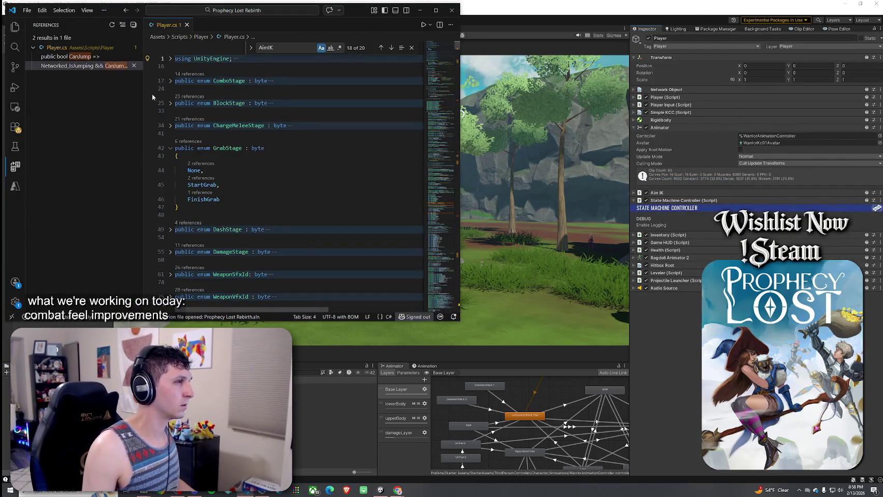
- Maximize VS Code and search Player.cs for HandleAttack
right_click(165, 27)
left_click(210, 159)
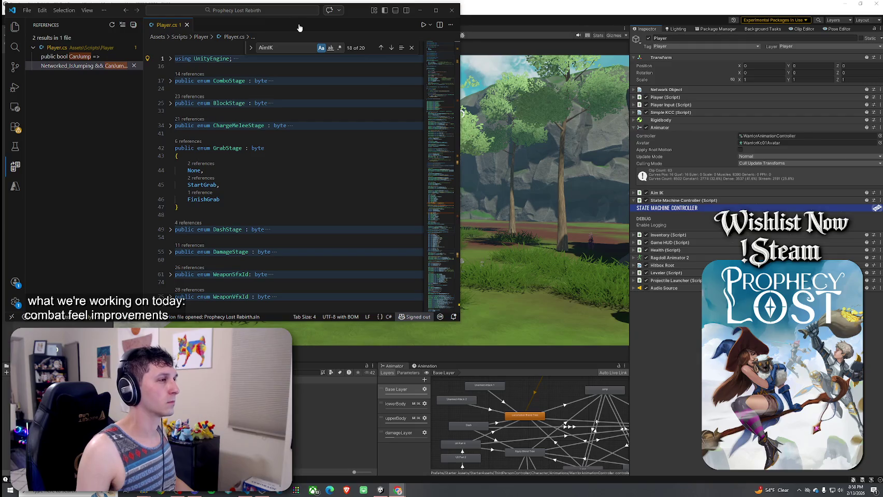
left_click(436, 11)
scroll(330, 165, "down", 3)
left_click(334, 165)
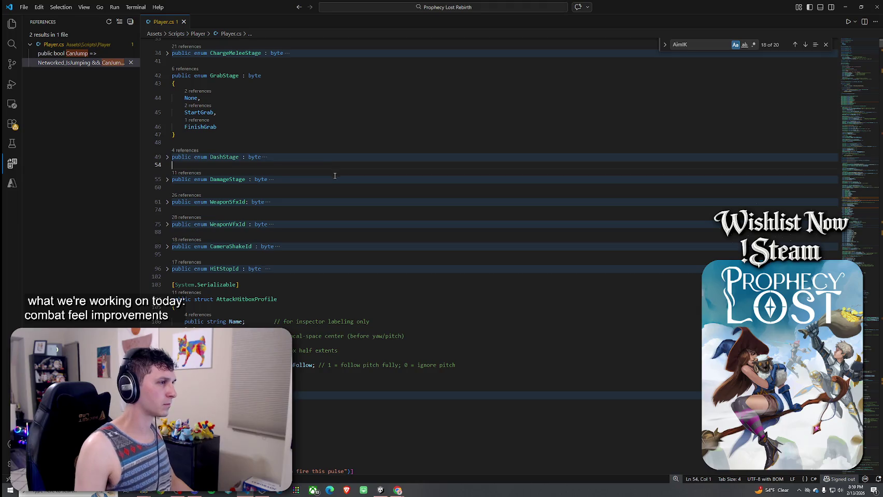
key("ctrl+f")
type("HandleAttack")
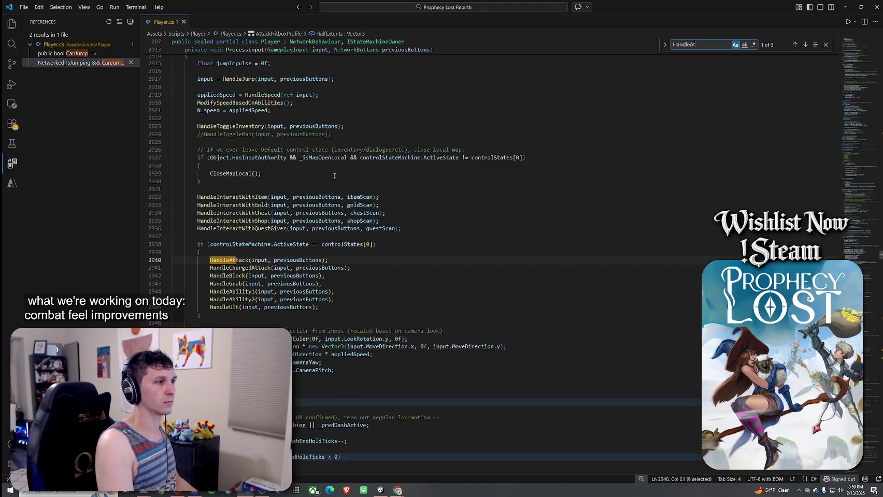
- Inspect HandleAttack's ActiveState and interactionStates gating on lines 4272–4273, then minimize VS Code
right_click(239, 260)
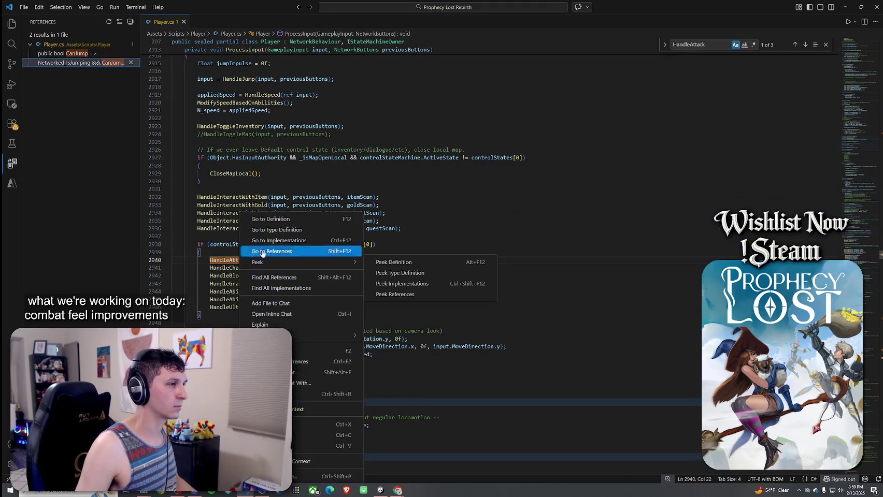
left_click(248, 265)
left_click(288, 232)
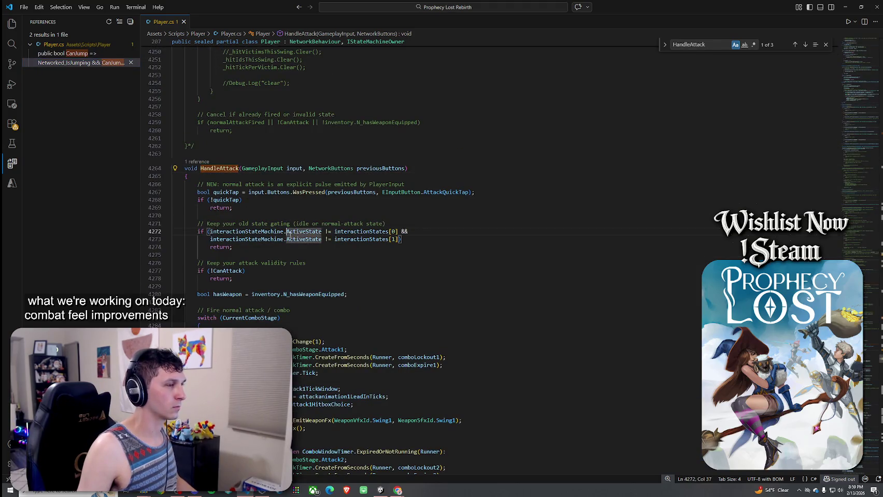
left_click(380, 240)
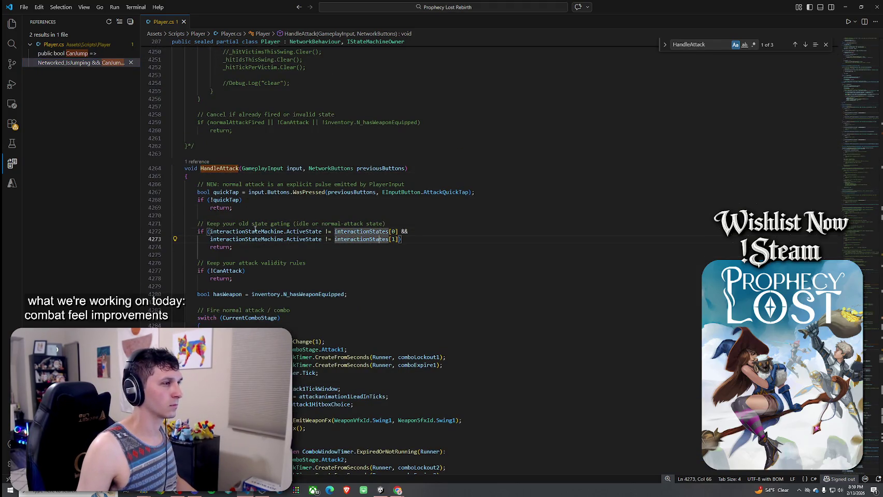
left_click_drag(259, 229, 401, 239)
left_click(357, 223)
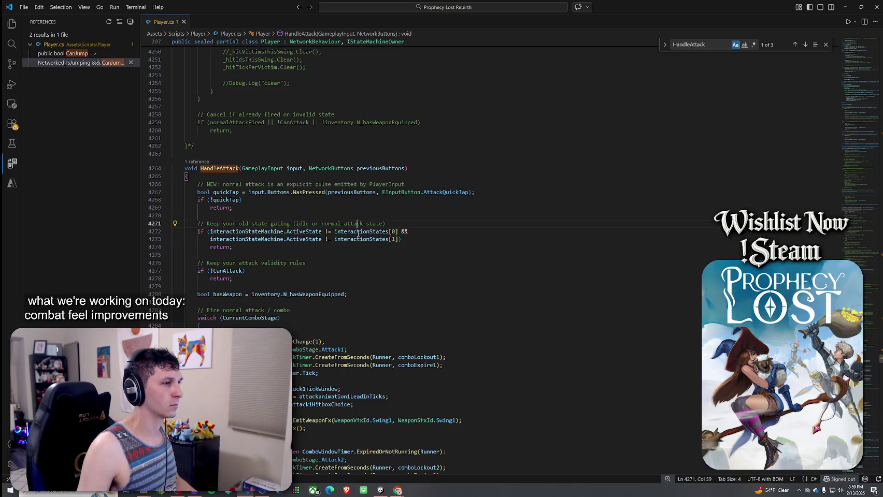
mouse_move(359, 241)
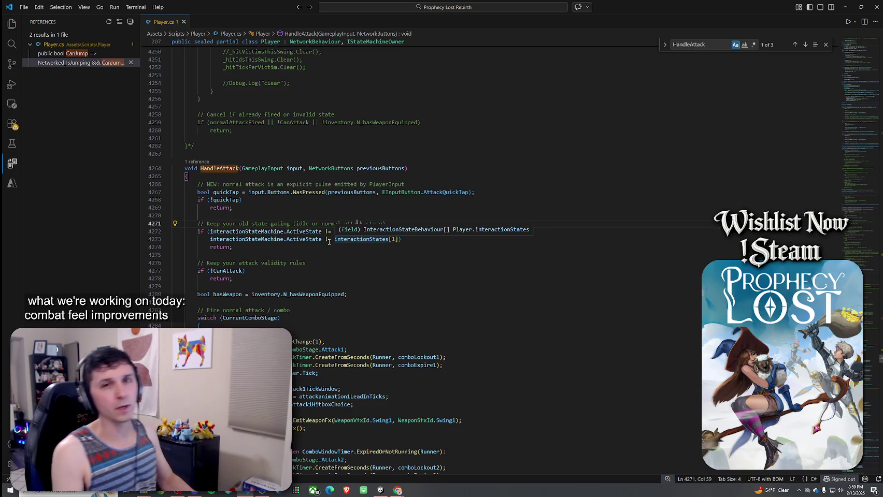
mouse_move(329, 242)
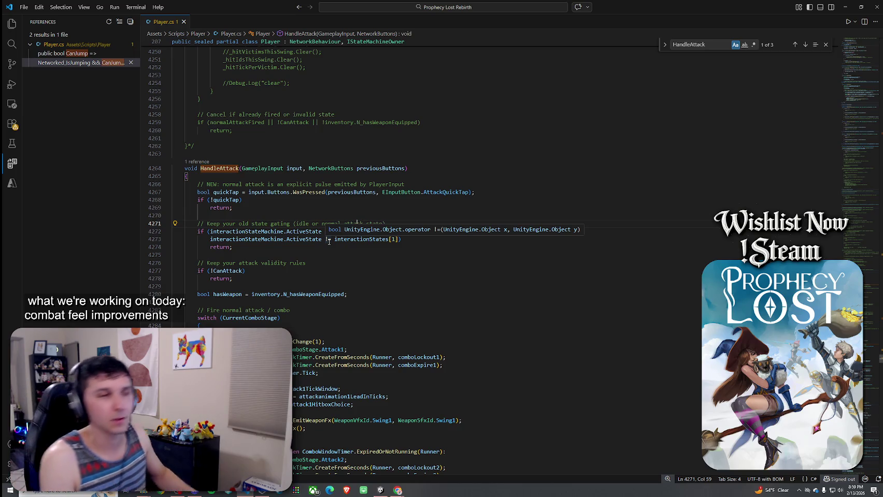
left_click(845, 7)
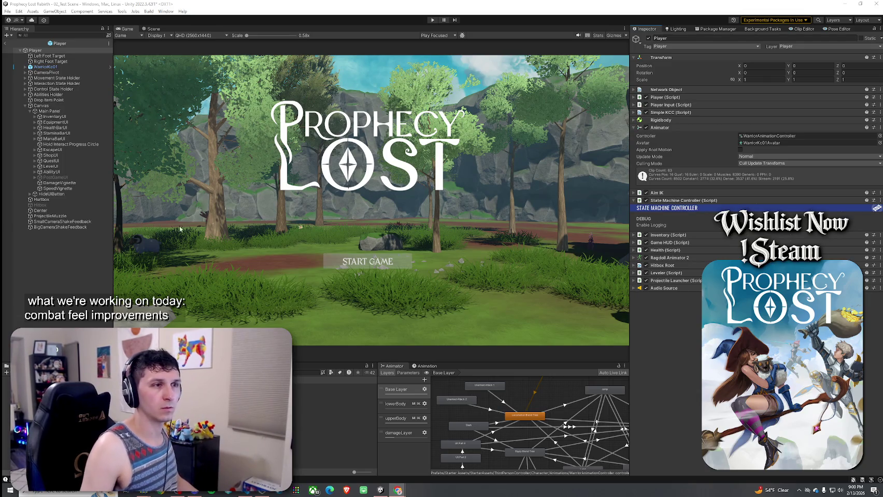
- Enter Play mode and start a game session from the title screen
left_click(431, 20)
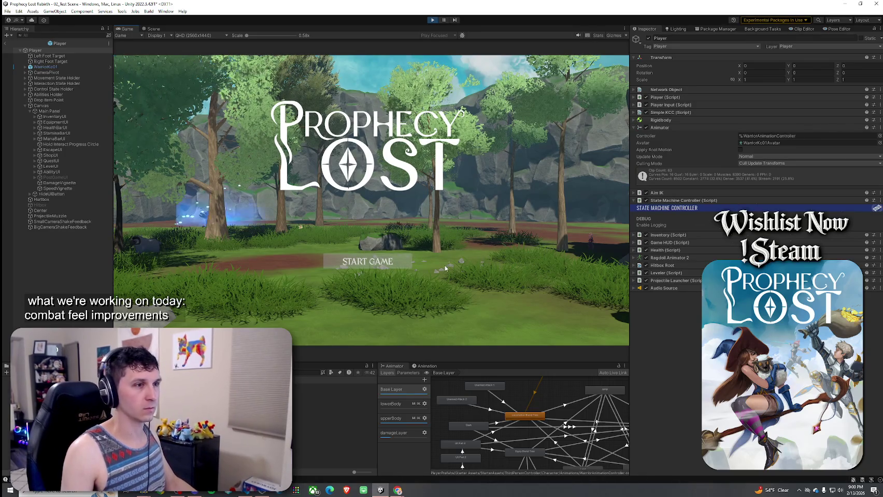
left_click(368, 261)
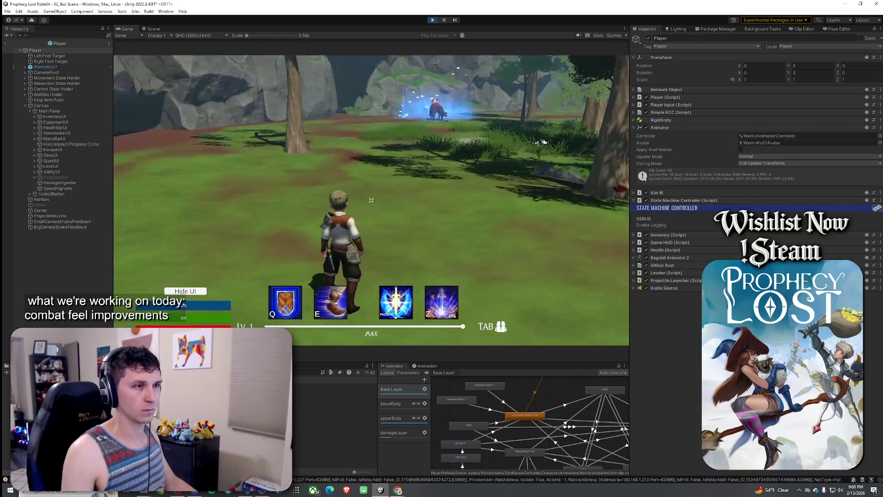
- Return to the scene, select Player(Clone) while playtesting, then stop the game
left_click(8, 43)
left_click(57, 235)
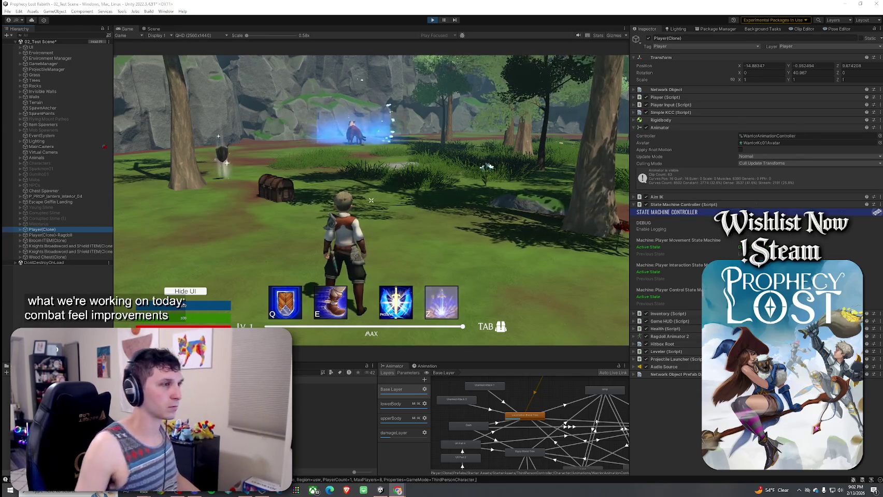
key("ctrl+p")
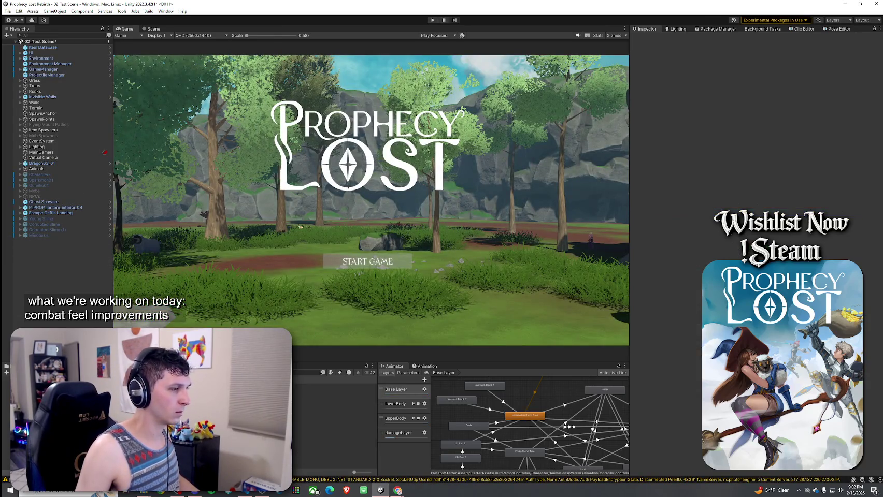
- Switch back to VS Code with Player.cs and restore its window down
key("alt+Tab")
right_click(160, 21)
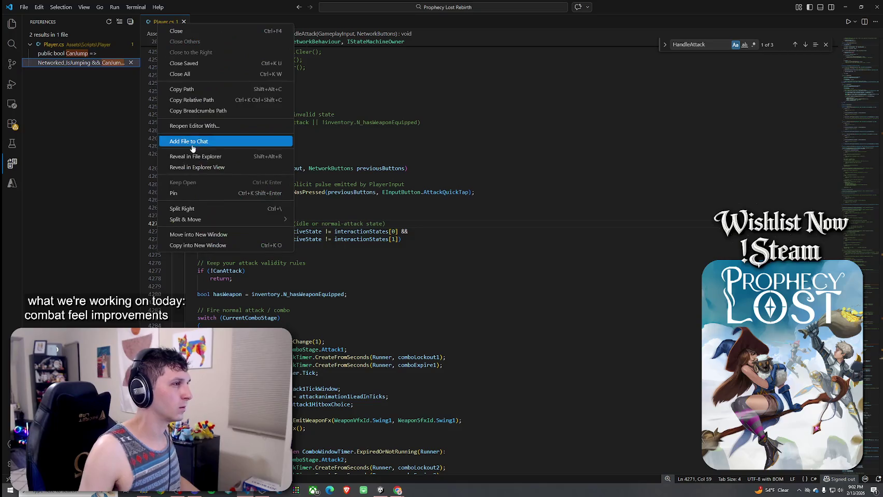
left_click(195, 156)
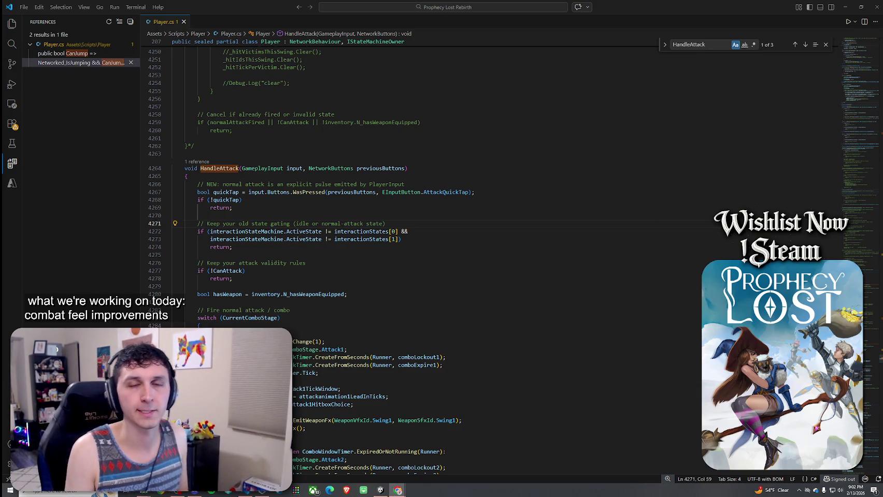
left_click(861, 7)
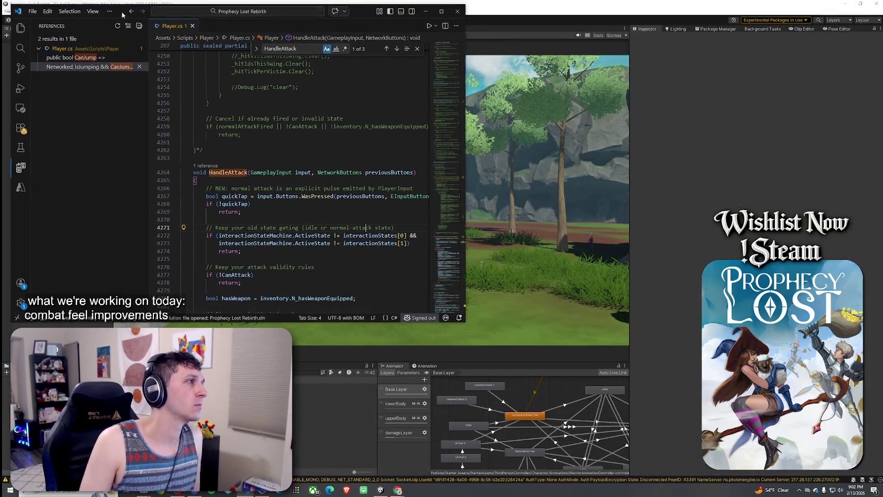
- Minimize VS Code and save 02_Test Scene with File > Save
left_click(428, 11)
left_click(8, 11)
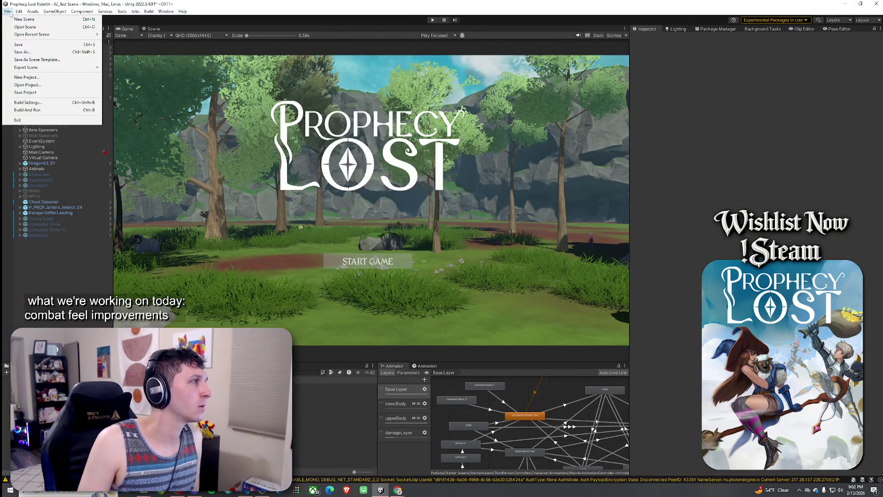
left_click(21, 45)
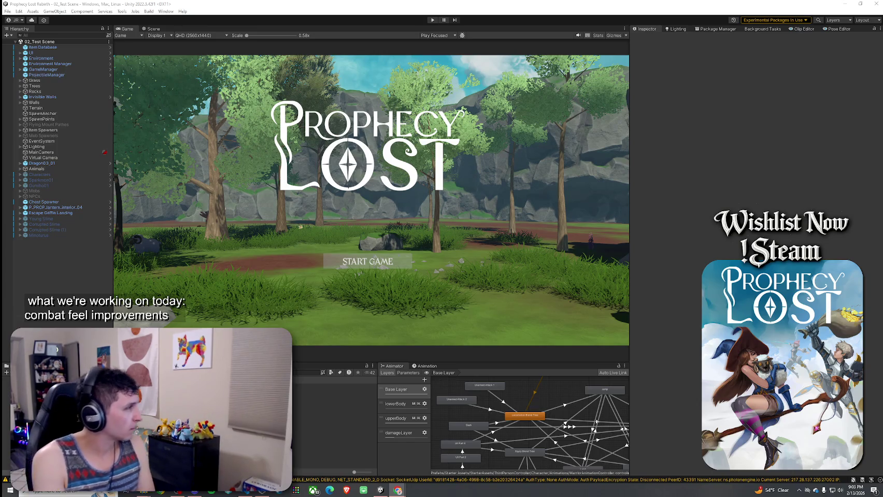
- Paste the IsInteractionAttacking() method above HandleAttack in Player.cs
key("alt+Tab")
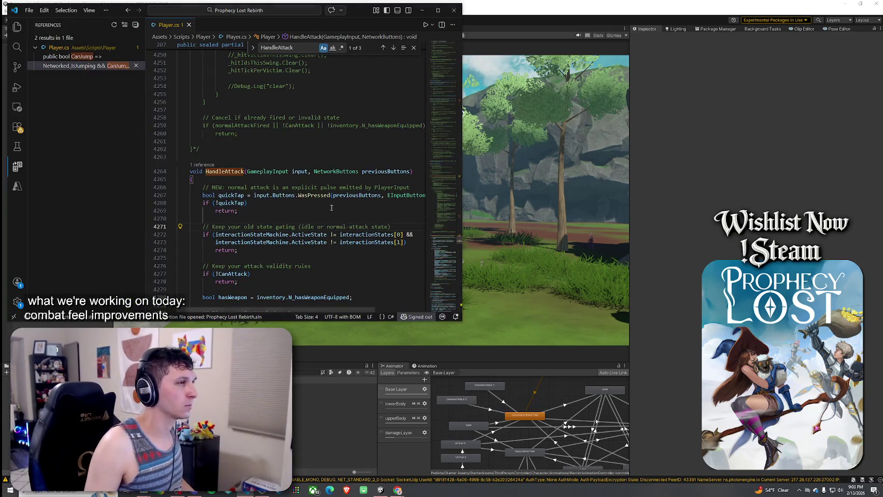
left_click(254, 148)
key("Return")
key("Return")
type("private bool IsInteractionAttacking() {     return CurrentComboStage != ComboStage.None         || CurrentChargeMeleeStage != ChargeMeleeStage.None         || CurrentBlockStage == BlockStage.LoopBlock         || CurrentBlockStage == BlockStage.ReactBlock; }")
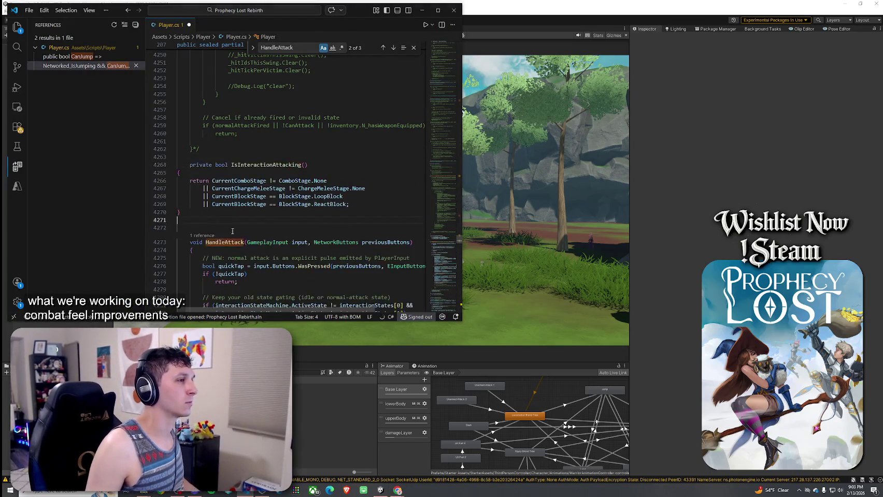
left_click_drag(178, 179, 196, 219)
- Replace the invalid ReactBlock with ReactToHit and save Player.cs
left_click(336, 211)
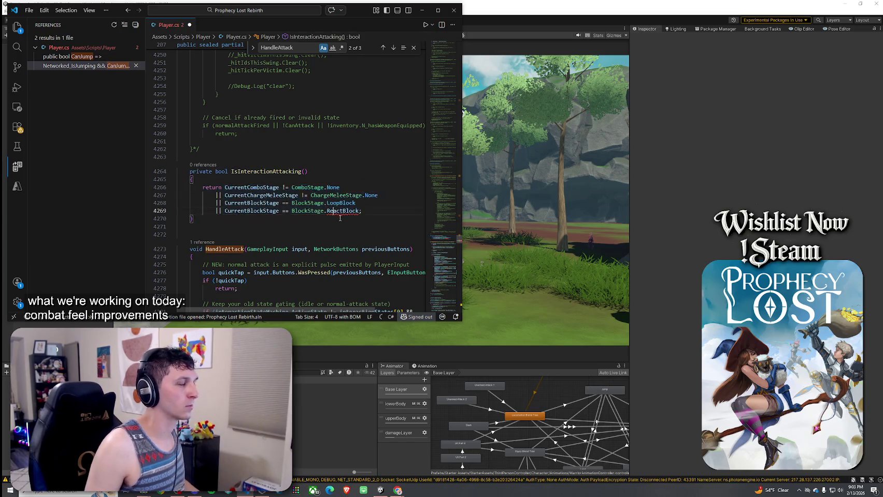
key("BackSpace")
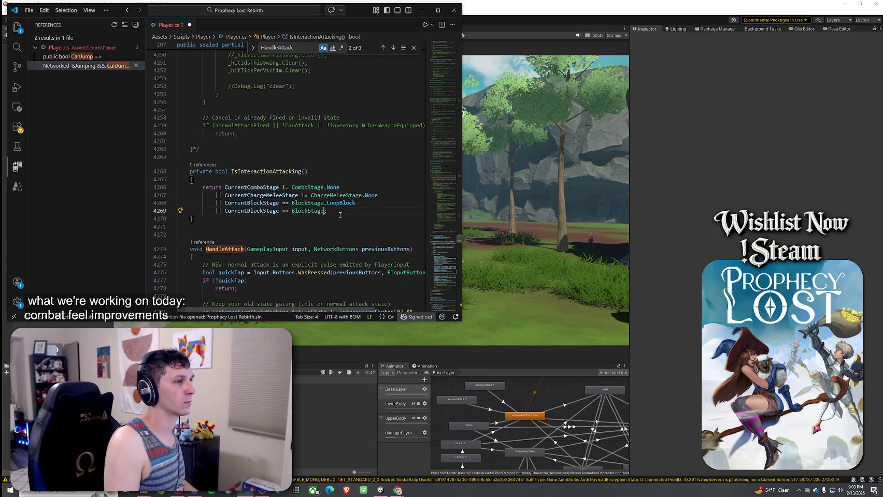
type(".")
key("Down")
key("Down")
key("Down")
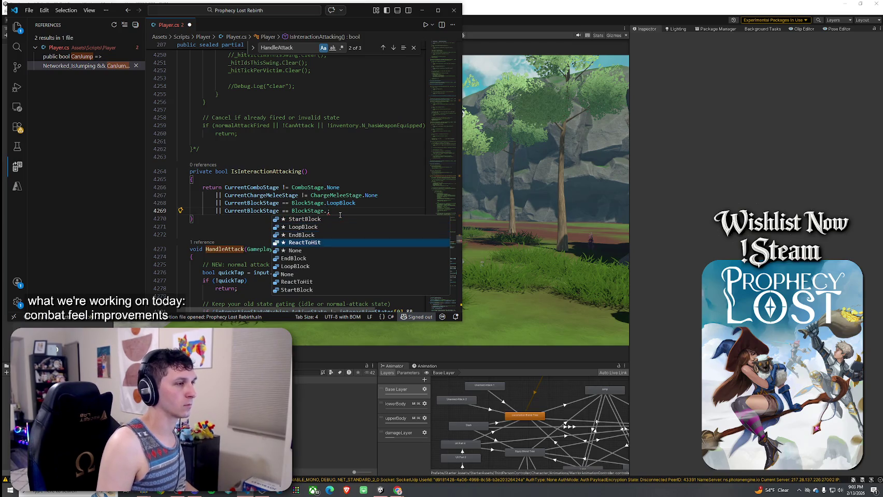
key("Return")
left_click(341, 222)
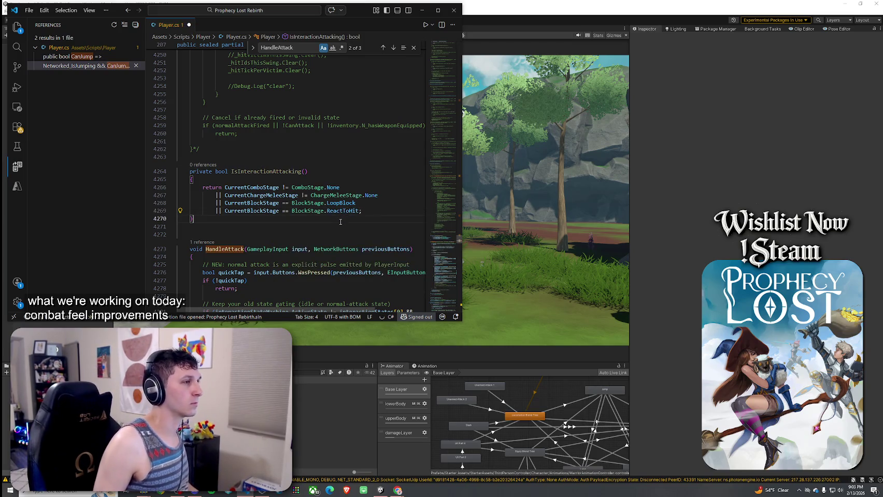
left_click(29, 10)
left_click(52, 156)
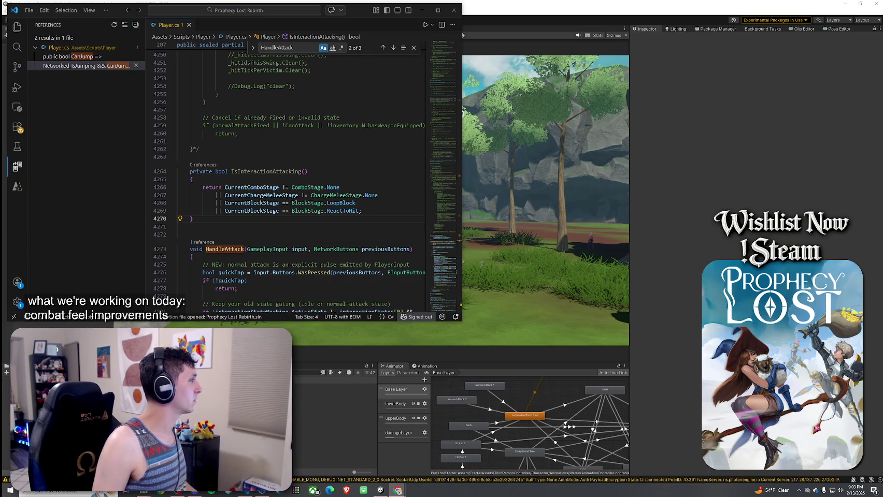
key("ctrl+f")
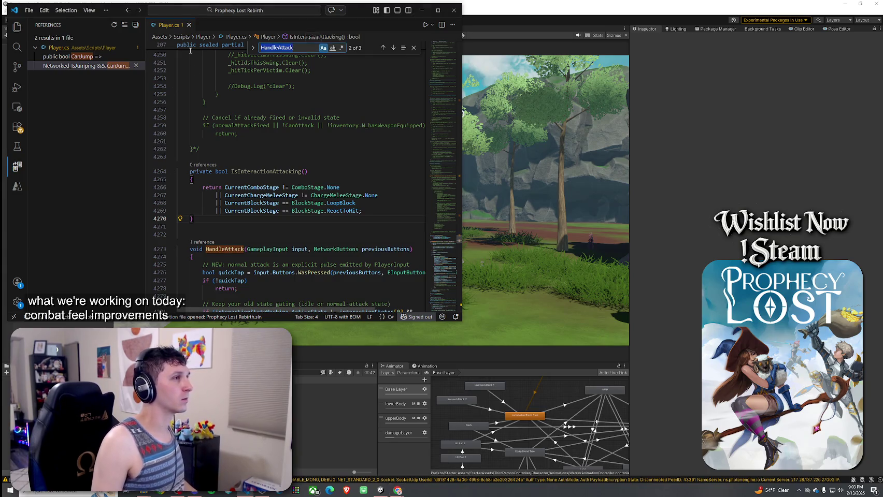
- Search Player.cs for HandleJump and go to its definition
type("TryKi")
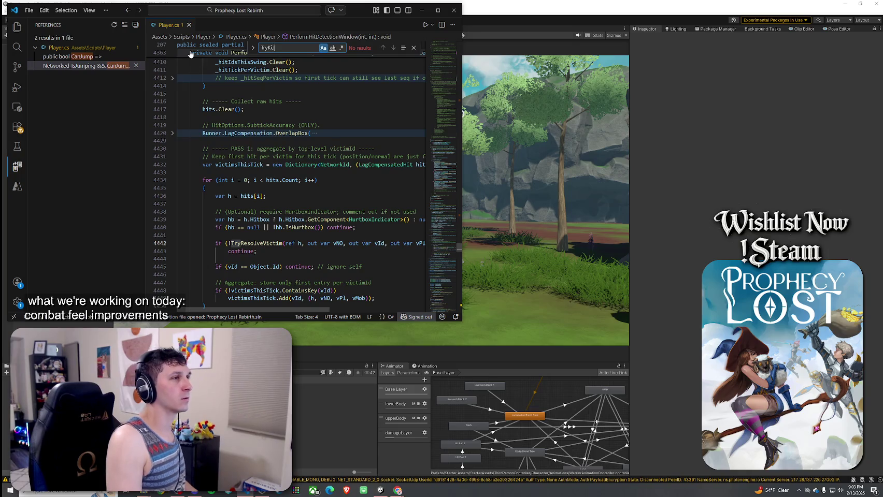
key("BackSpace")
key("BackSpace")
type("Jump")
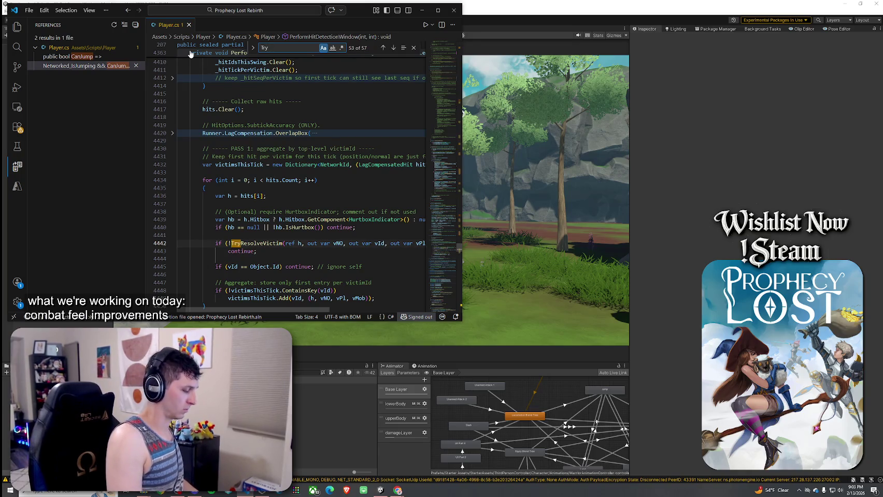
key("BackSpace")
key("BackSpace")
key("BackSpace")
type("Hanmd")
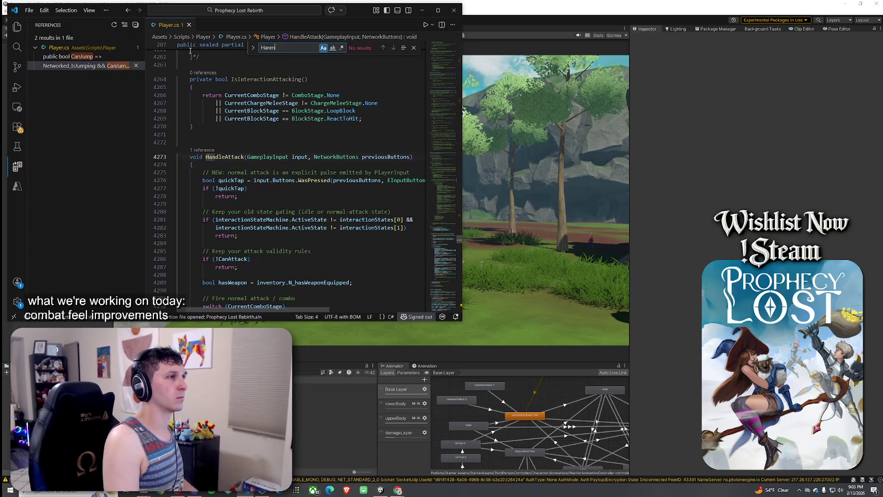
key("BackSpace")
key("BackSpace")
type("dleKu")
key("BackSpace")
key("BackSpace")
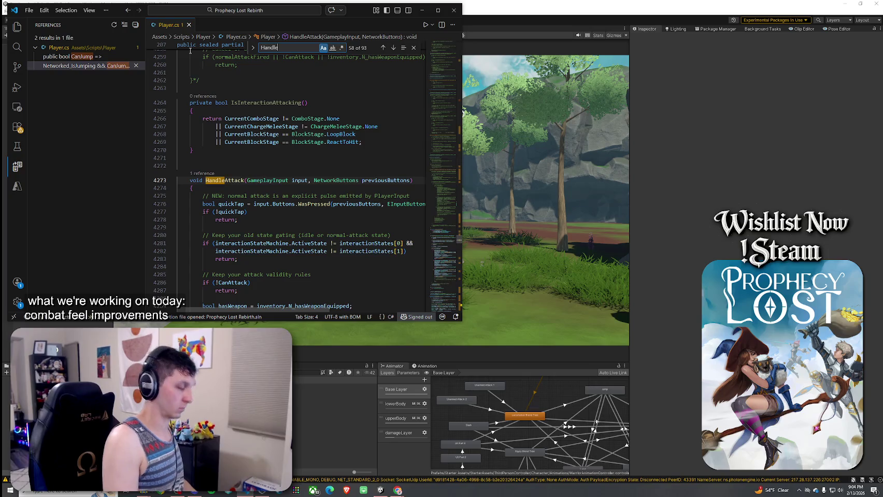
type("Jump")
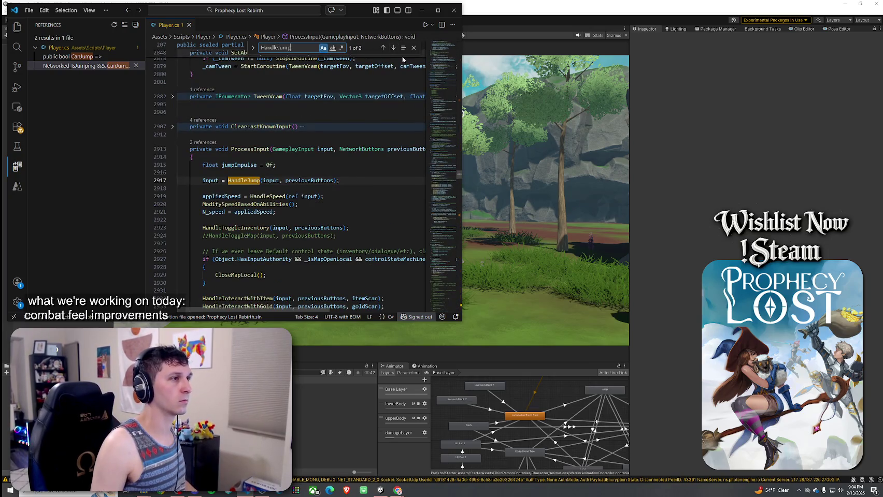
left_click(393, 48)
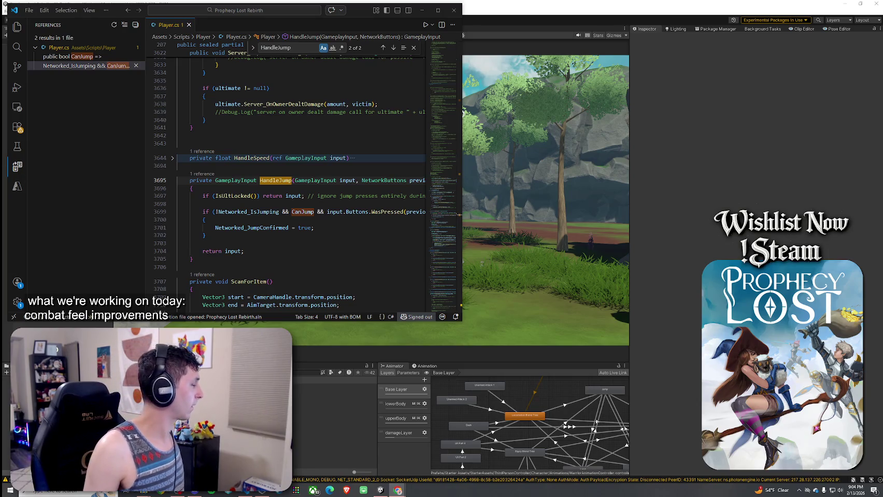
- Start an 'if (IsInteractionAttacking())' check at the top of HandleJump
left_click(222, 190)
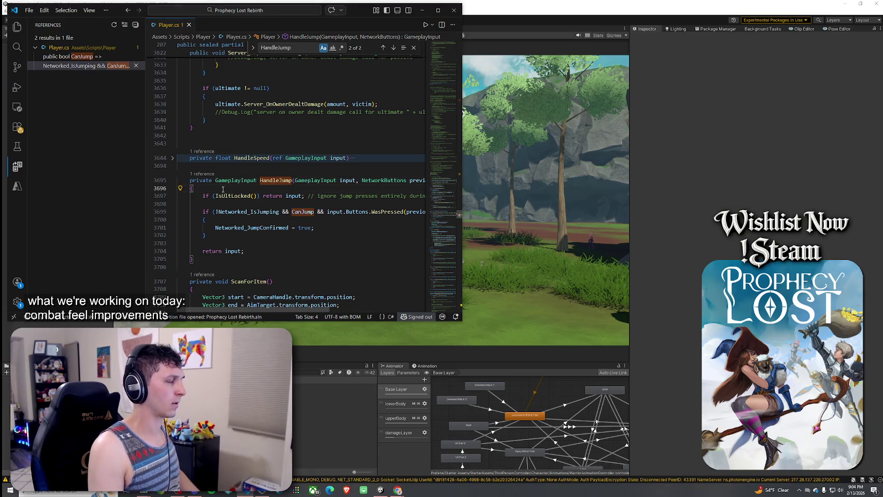
key("Return")
type("if (IsInteractionAttacking())")
key("Return")
type("return;")
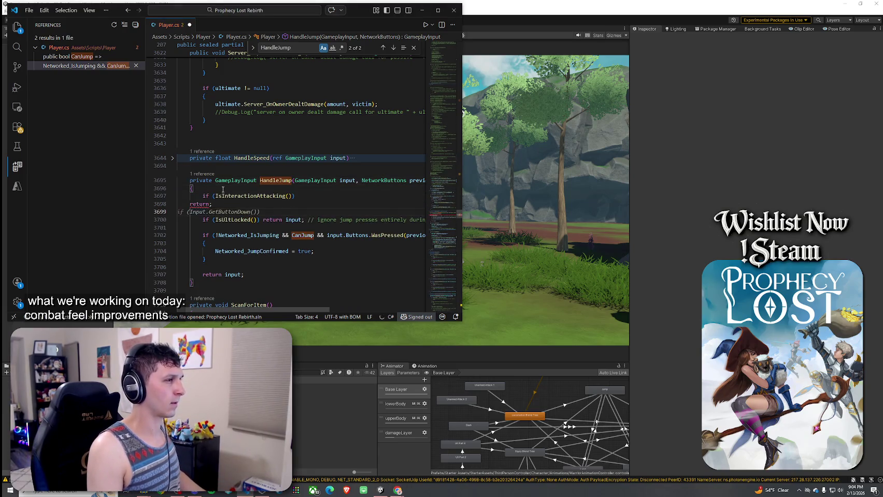
key("ctrl+z")
key("ctrl+z")
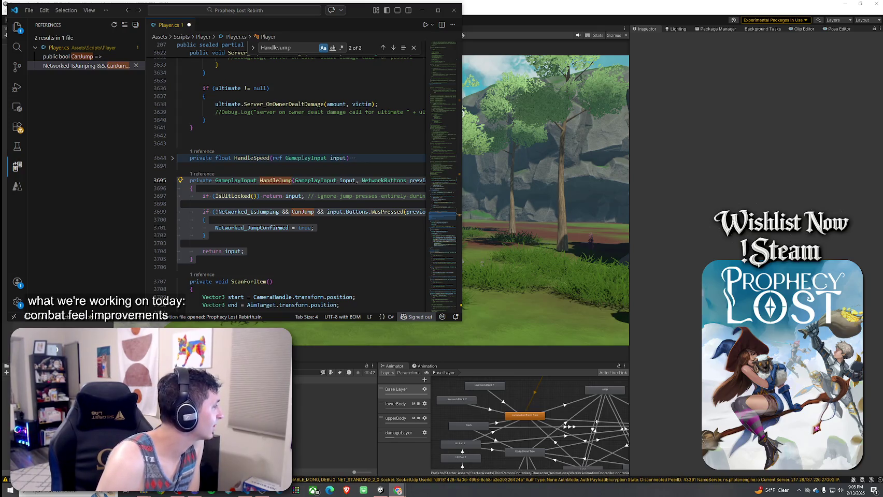
left_click(250, 205)
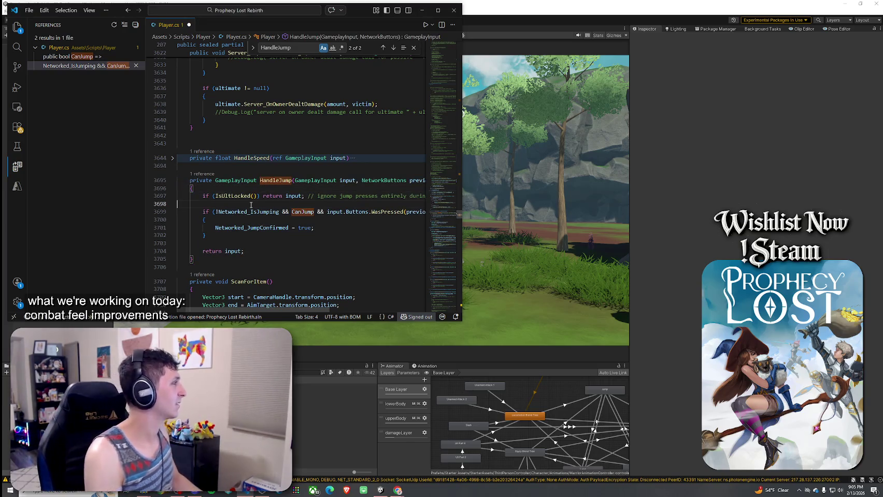
- Add the IsInteractionAttacking() return guard below the UI-locked check and fix stray characters
key("Return")
key("Return")
key("Up")
type("if ")
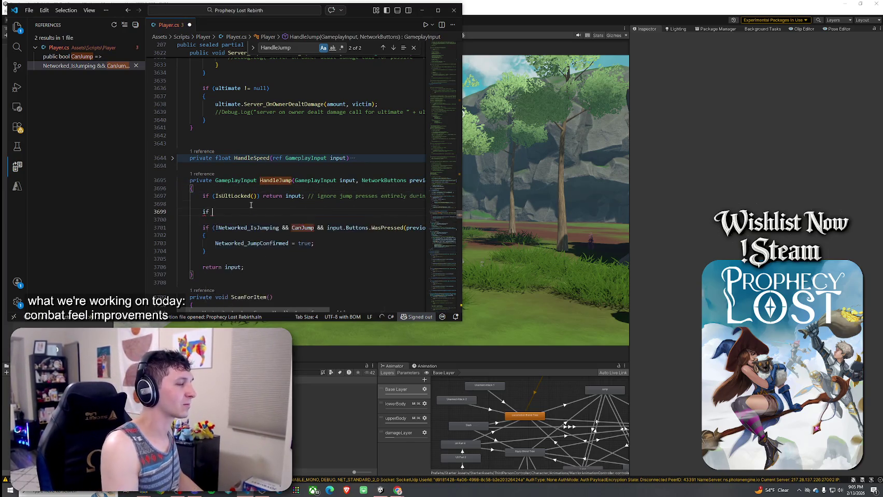
type("(IsIntera")
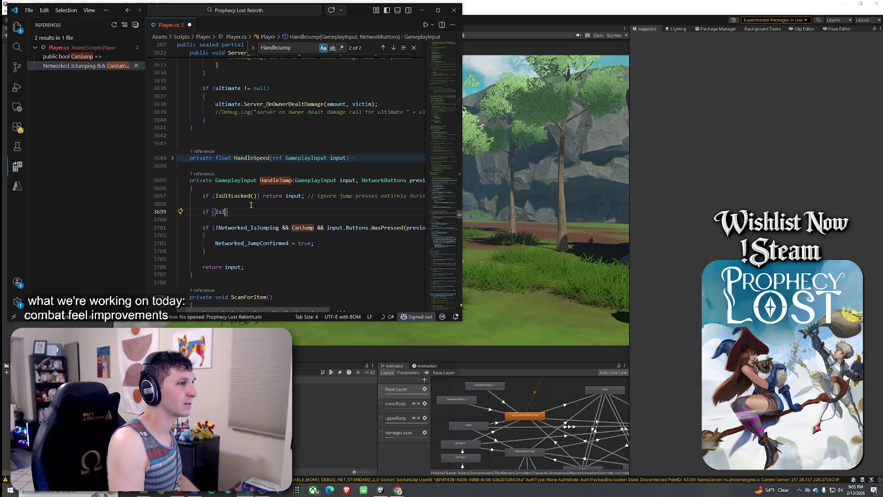
type("ction")
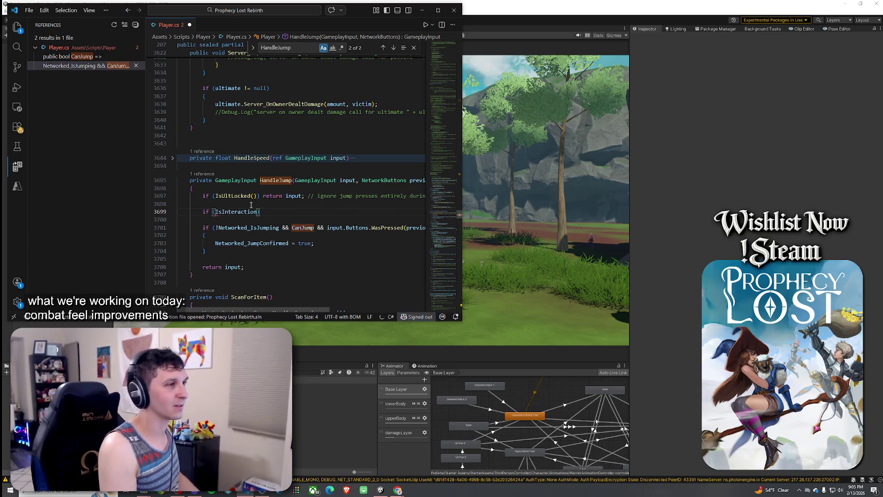
type("cking&")
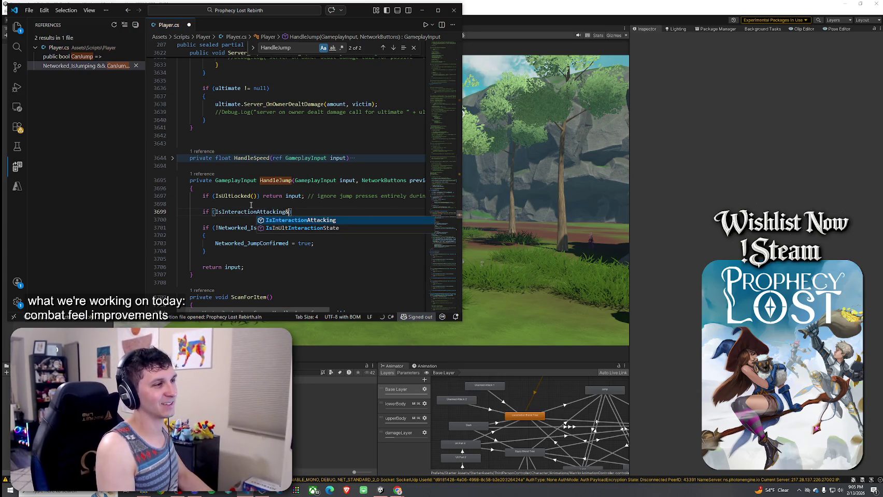
type("(")
type("()")
type(" return un")
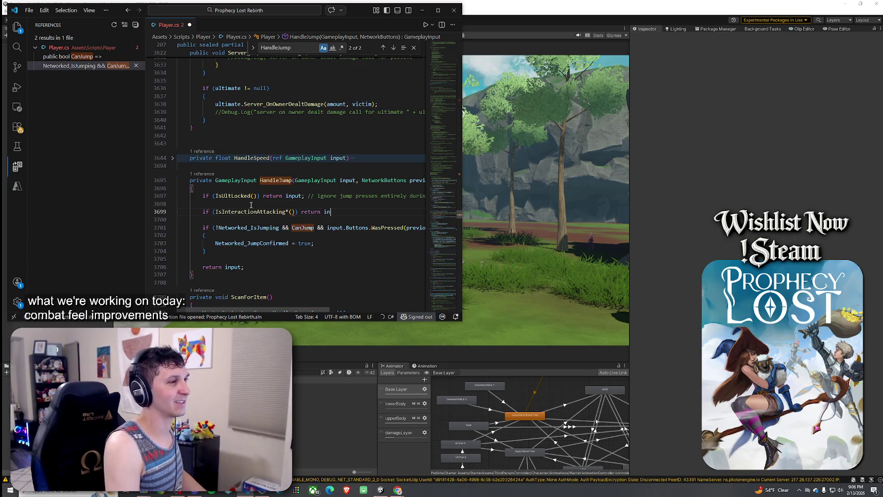
left_click(291, 212)
key("BackSpace")
left_click(353, 215)
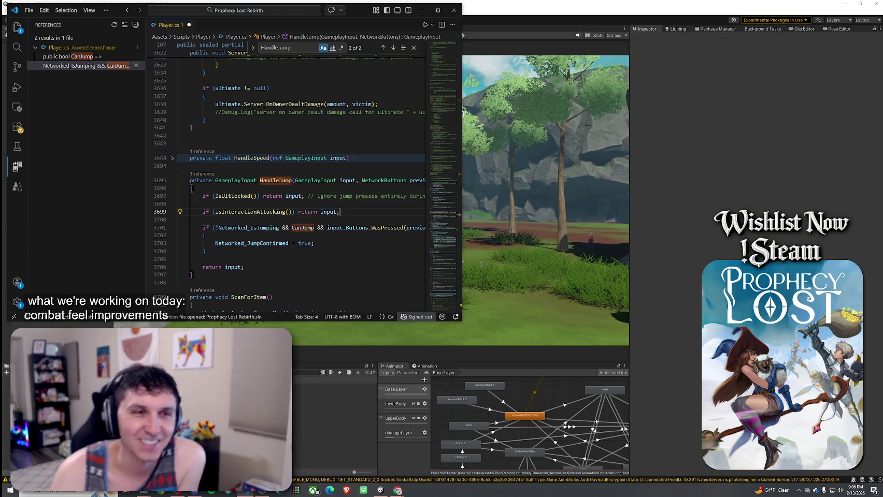
- Save Player.cs and select the one-line attack check in HandleJump
left_click(29, 10)
left_click(67, 175)
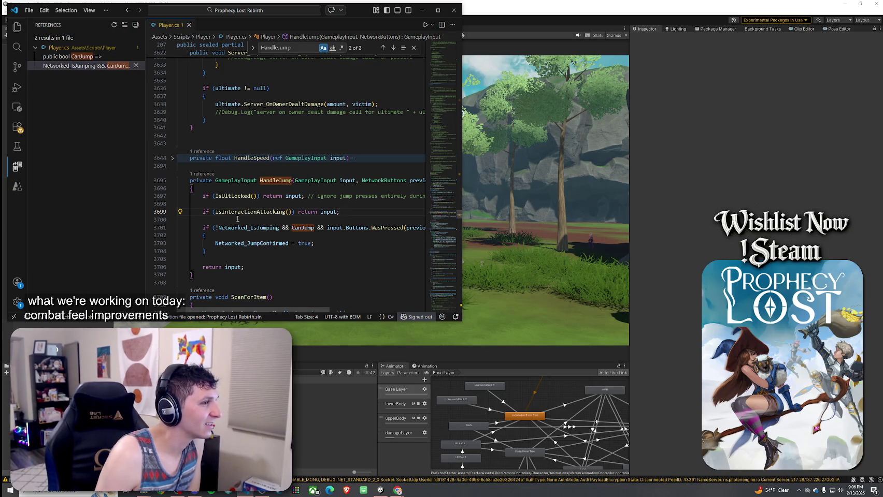
scroll(301, 176, "down", 1)
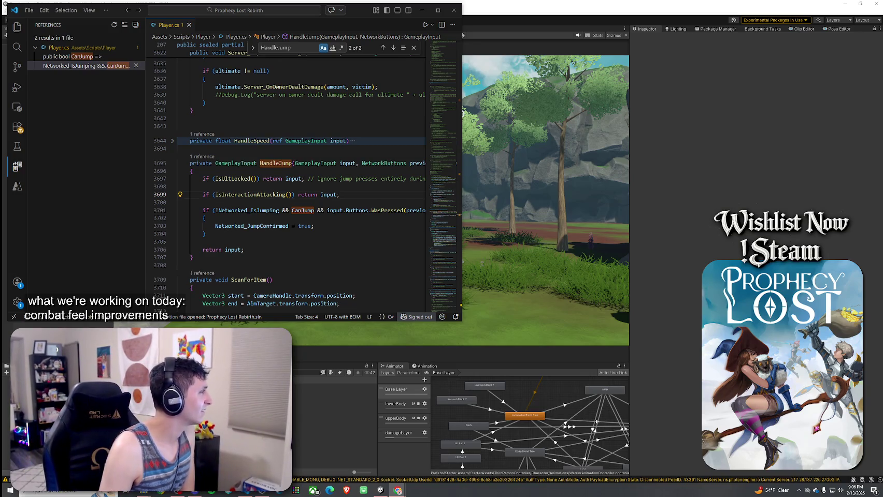
scroll(280, 179, "down", 1)
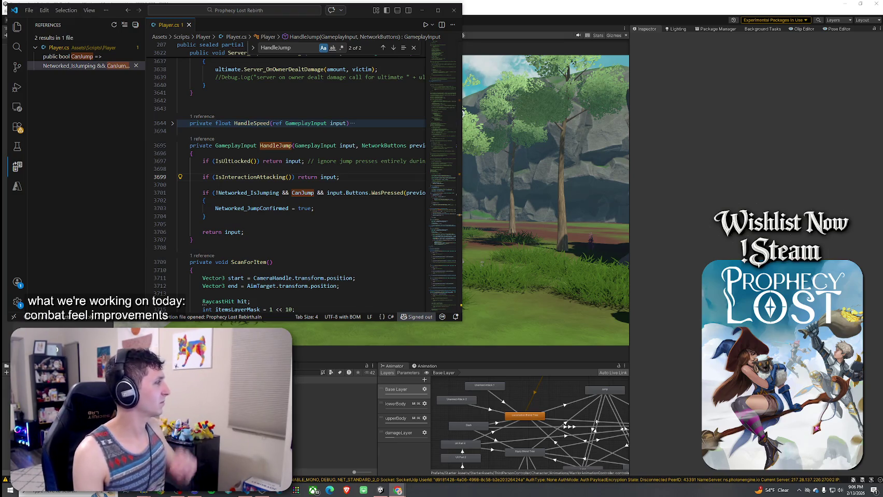
left_click_drag(340, 177, 203, 176)
- Replace HandleJump's attack-check return with a braced block that sets Networked_JumpConfirmed = false, then fix its indentation
type("if (IsInteractionAttacking())     {         Networked_JumpConfirmed = false; // clear any pending confirm         return input;     }")
left_click_drag(216, 210, 184, 185)
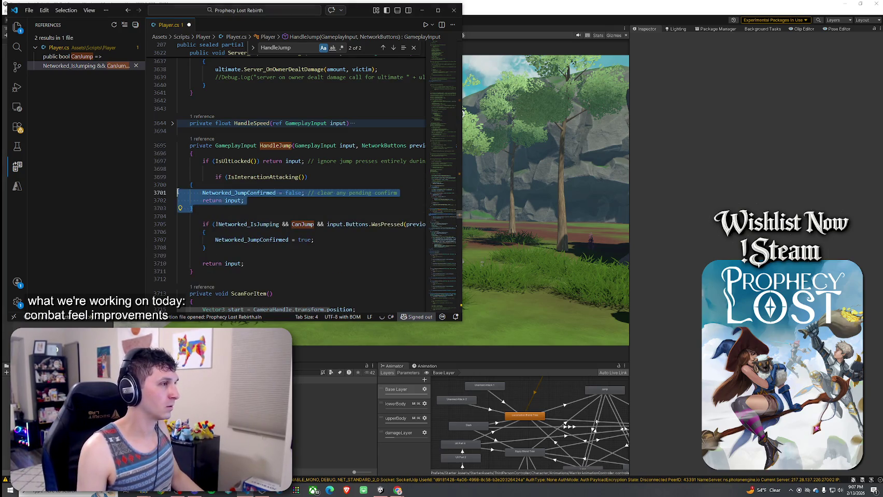
key("Tab")
left_click_drag(219, 208, 215, 177)
key("shift+Tab")
key("ctrl+f")
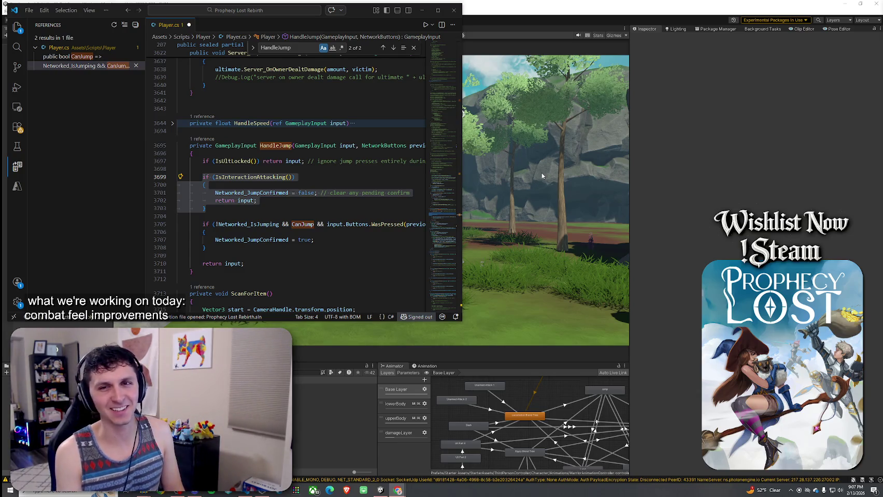
- Save Player.cs and return to the Unity editor
left_click(29, 10)
left_click(122, 158)
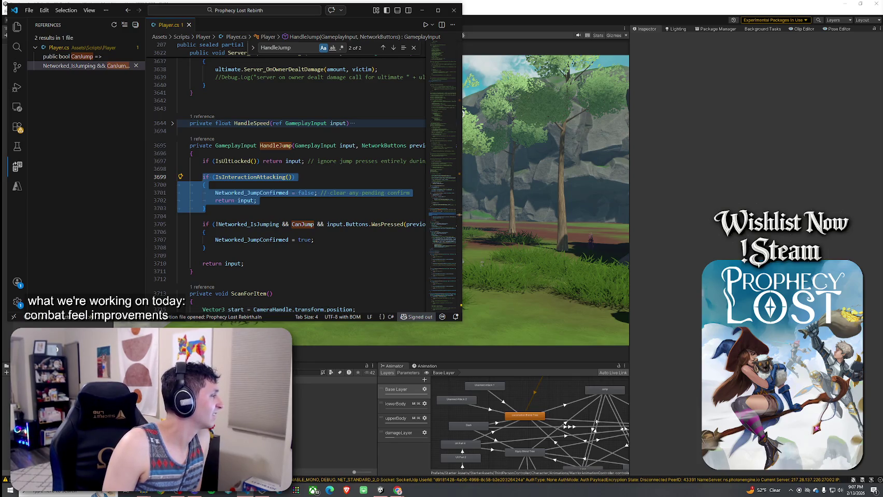
left_click(29, 10)
left_click(47, 154)
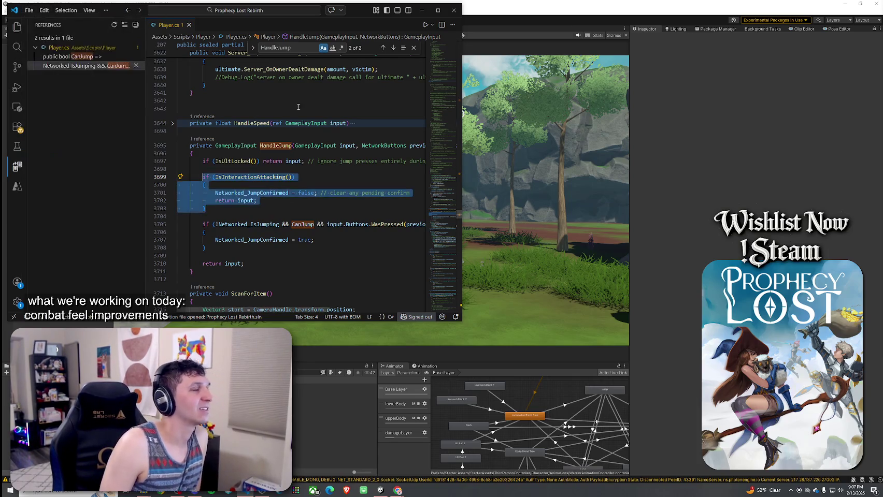
left_click(499, 95)
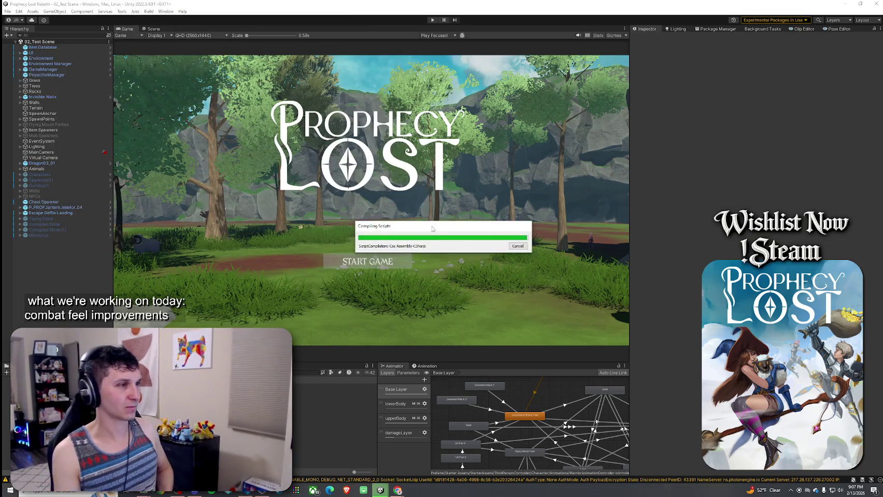
- Move the Compiling Scripts progress window aside while the updated scripts recompile
left_click_drag(419, 231, 438, 220)
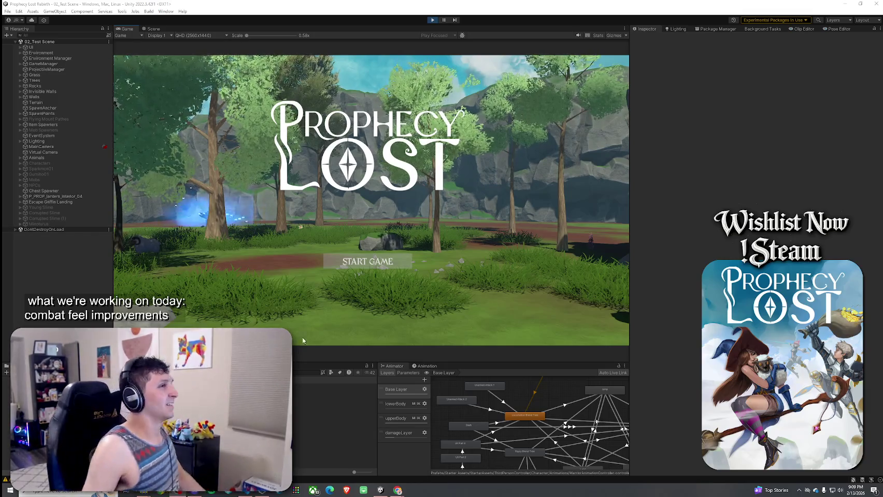
- Start a session from the title screen and run the character through the forest, across the path, onto the large rock
left_click(360, 260)
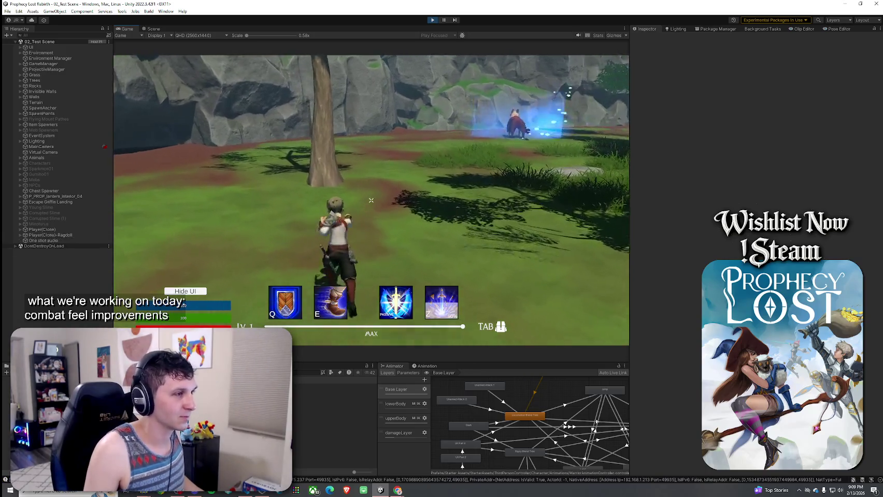
key("w")
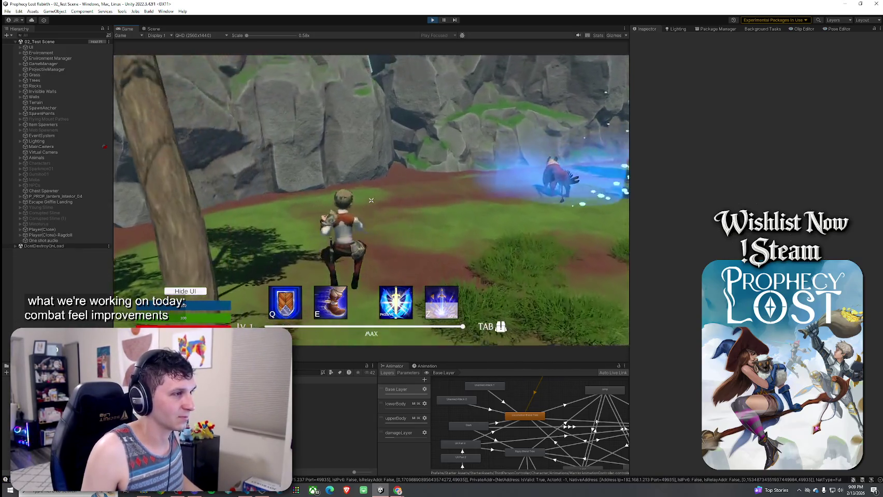
key("w")
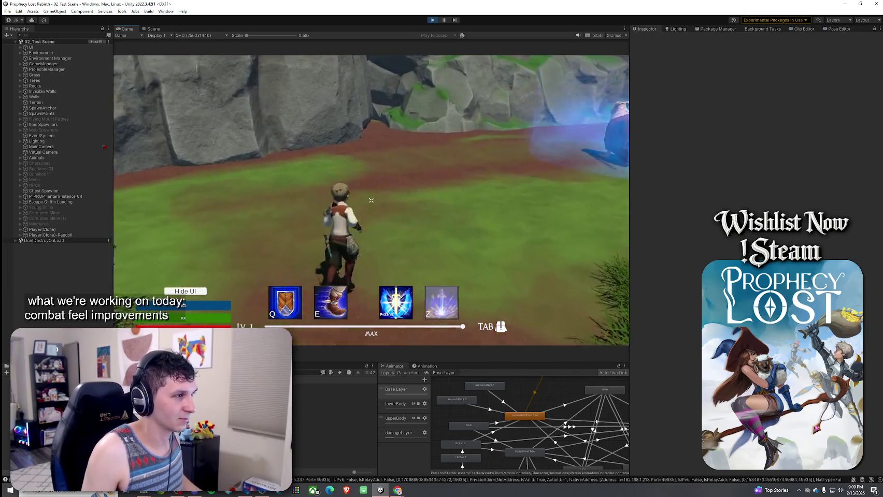
key("w")
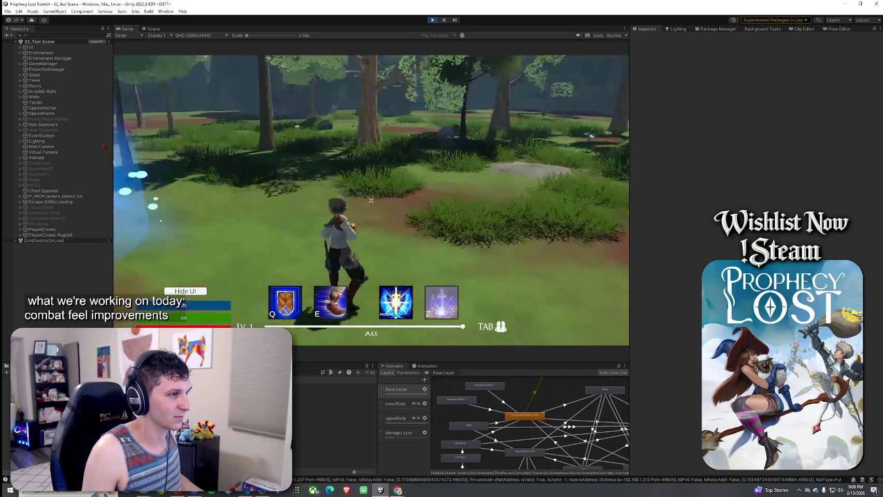
key("w")
key("w")
key("w")
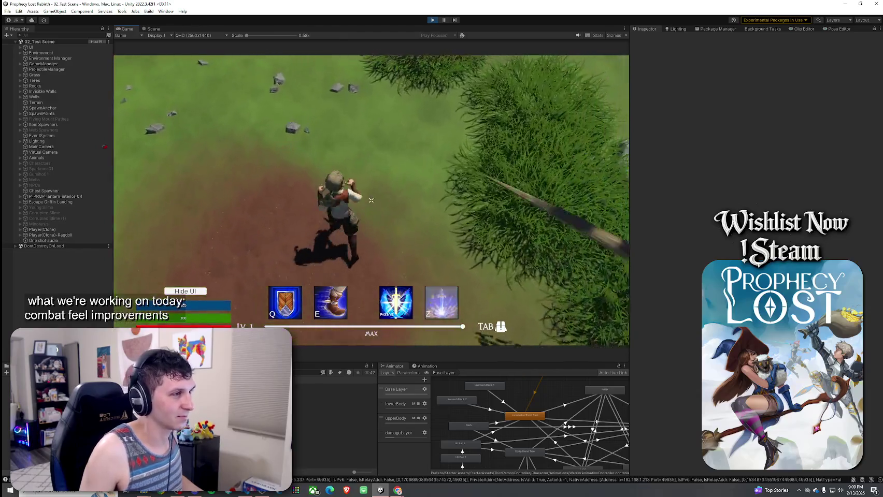
key("w")
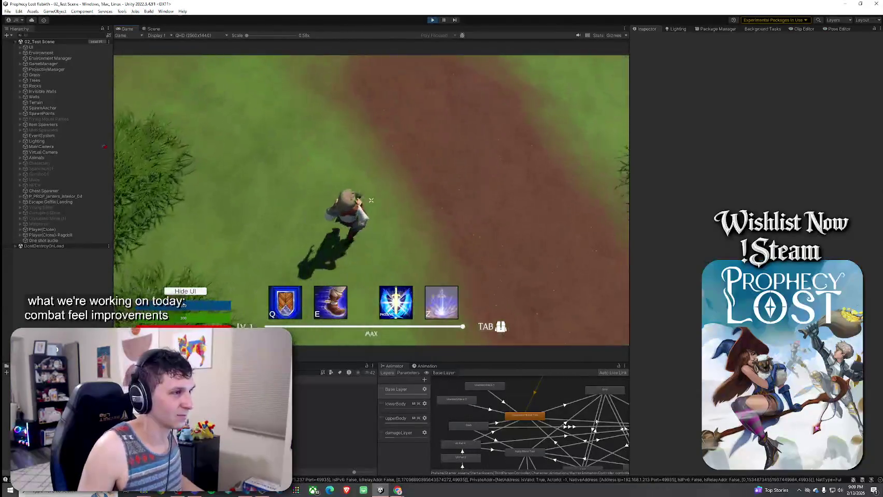
key("w")
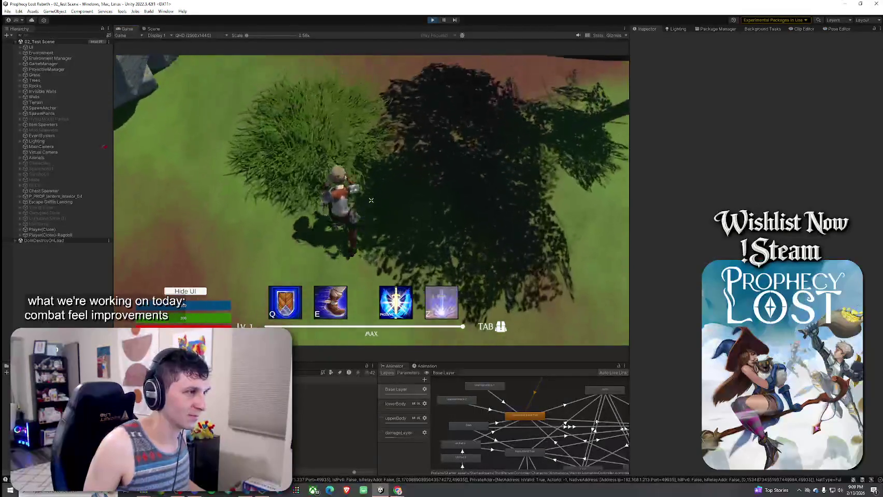
key("w")
key("super")
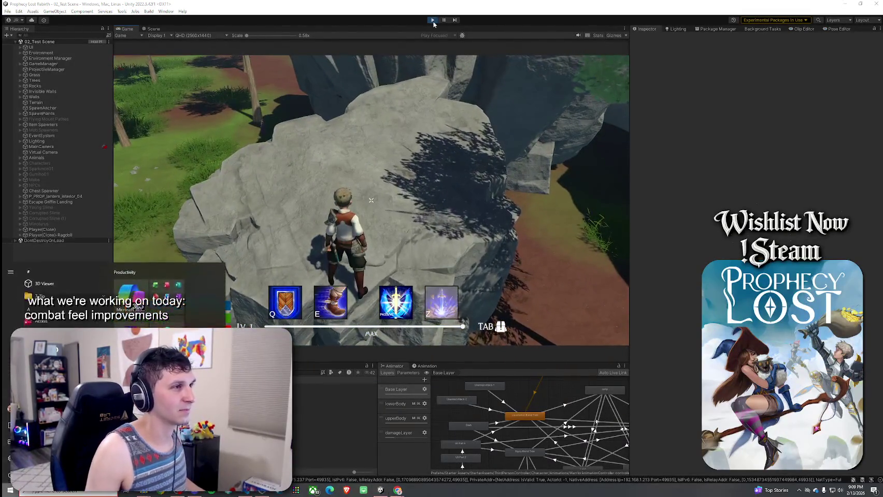
- Stop Play mode, find 'AimIK' in Player.cs, and comment out the AimIKOff() and AimIKOn() calls
left_click(433, 20)
key("alt+Tab")
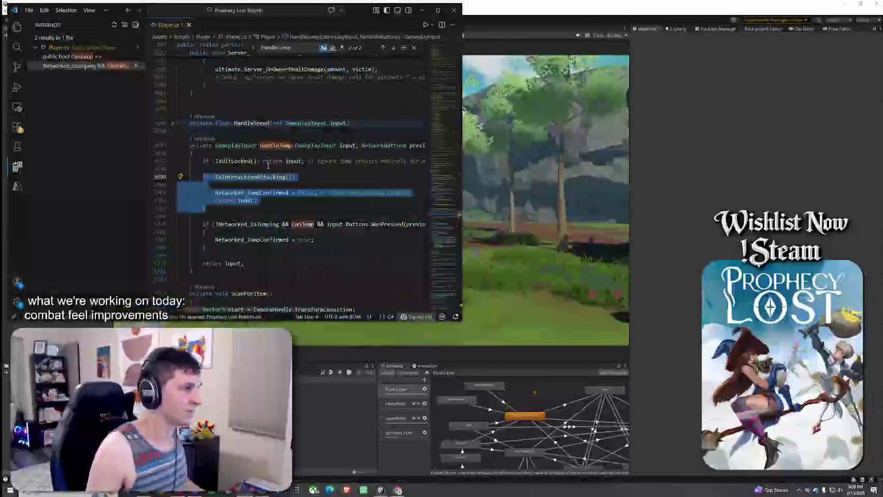
key("ctrl+f")
type("AimIK")
key("Return")
key("ctrl+slash")
key("Return")
key("ctrl+slash")
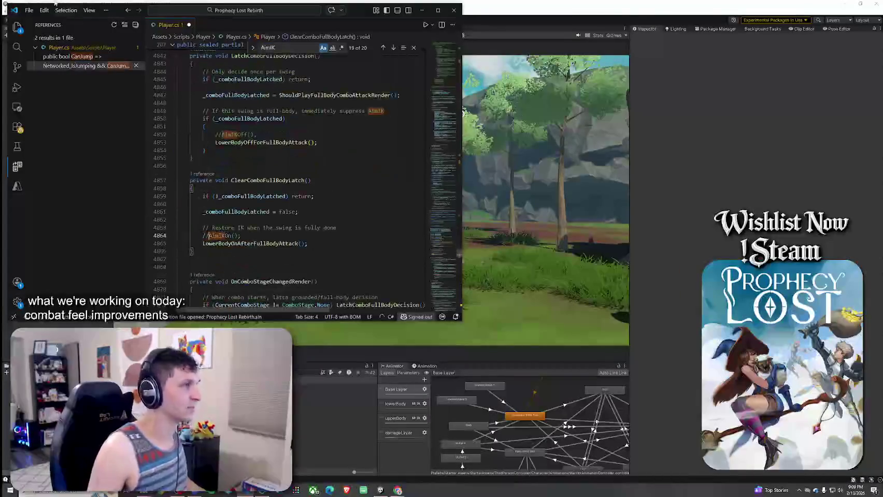
- Save Player.cs and return to the Unity editor
left_click(29, 10)
left_click(71, 207)
left_click(559, 178)
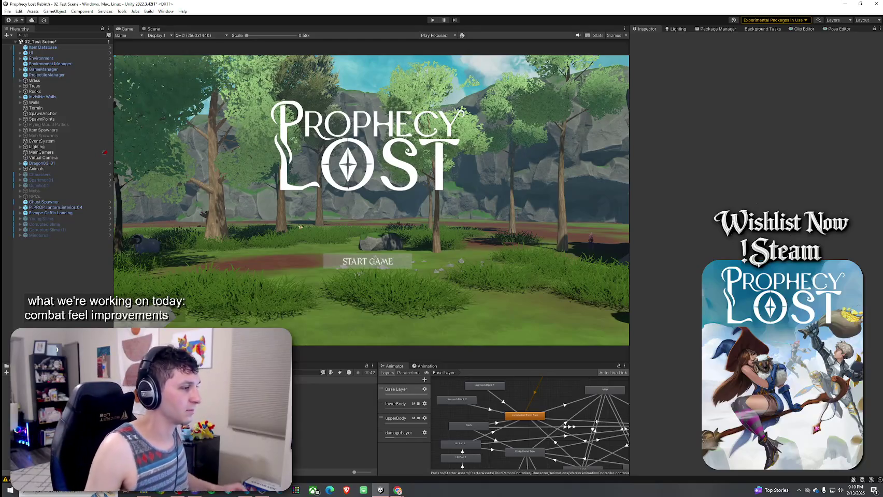
- Bring the Unity editor forward and save the scene
left_click(240, 496)
key("alt+Tab")
left_click(19, 45)
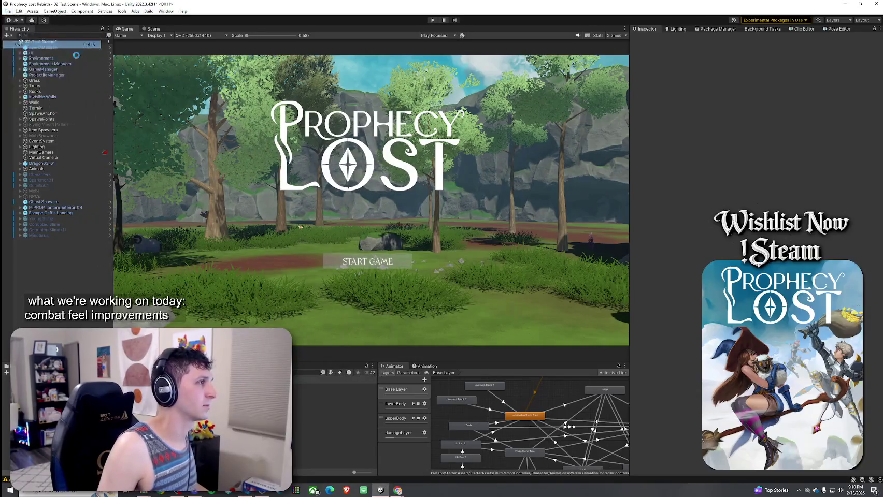
- Enter Play mode, start a session, then dash, run through grass and trees, and attack to test combat
key("ctrl+p")
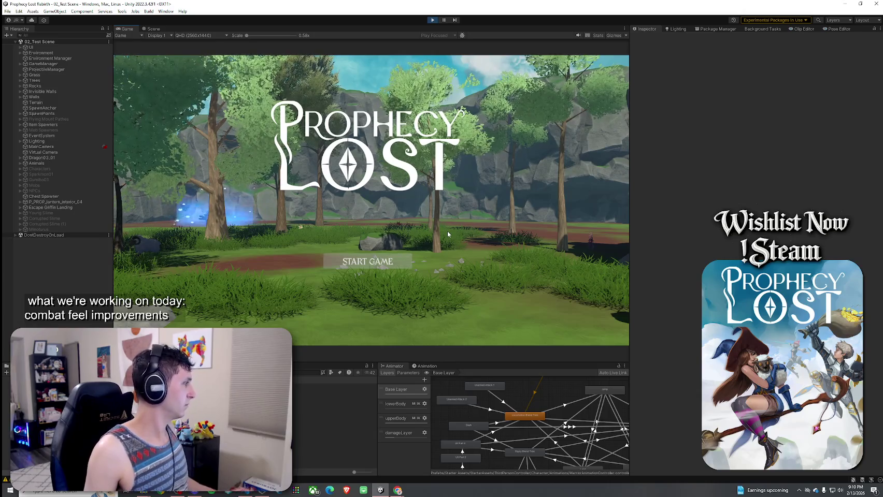
left_click(390, 268)
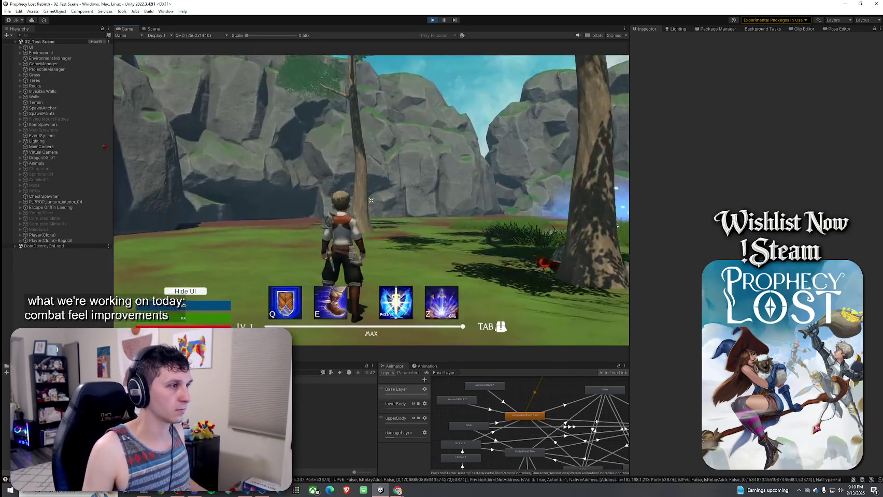
key("e")
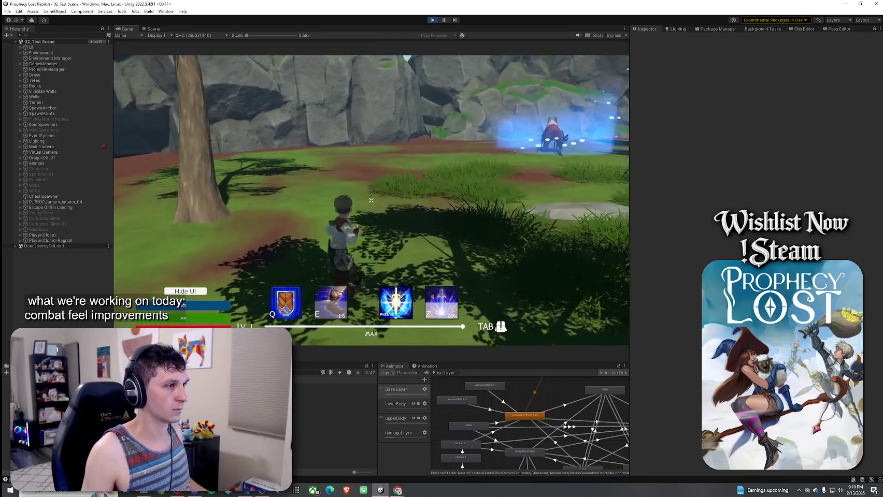
key("w")
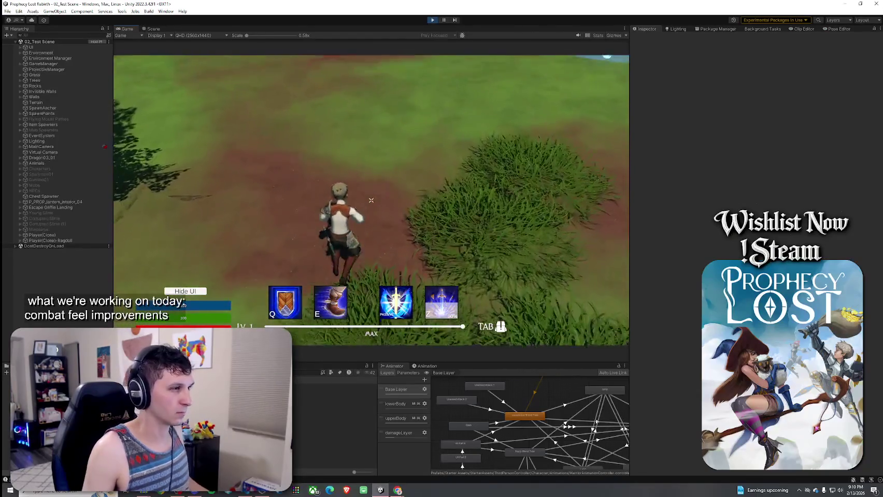
key("w")
key("w")
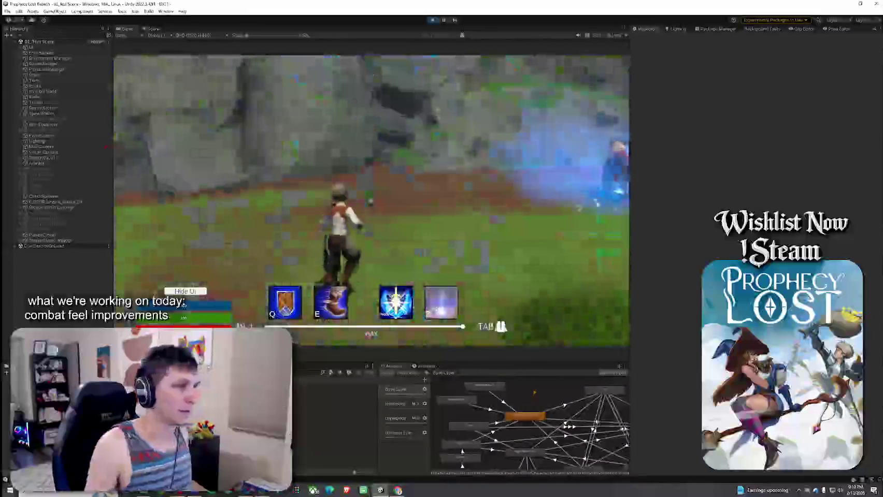
key("w")
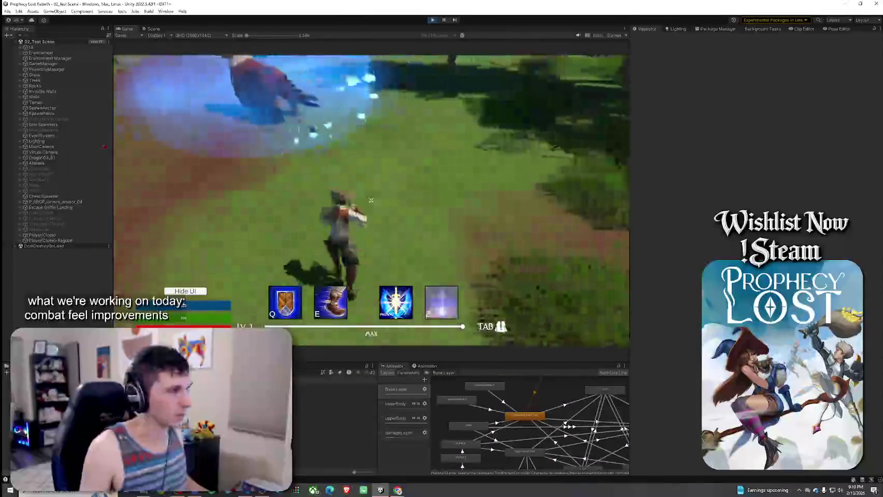
key("w")
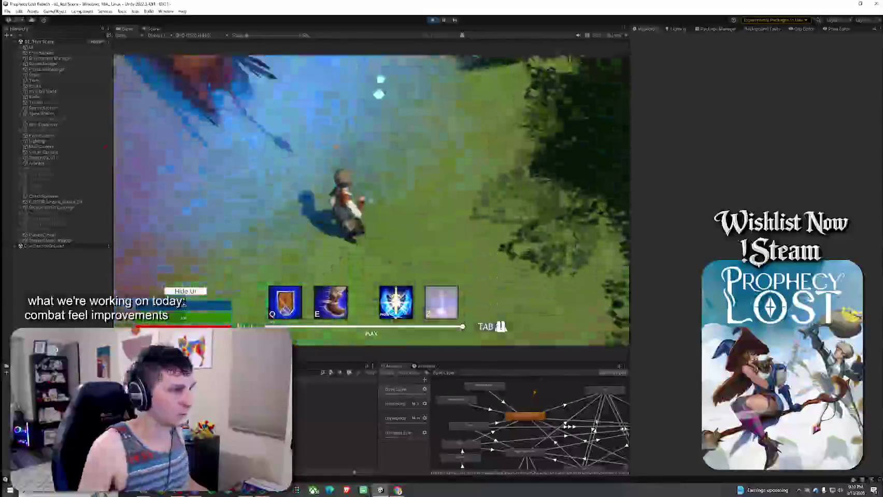
key("w")
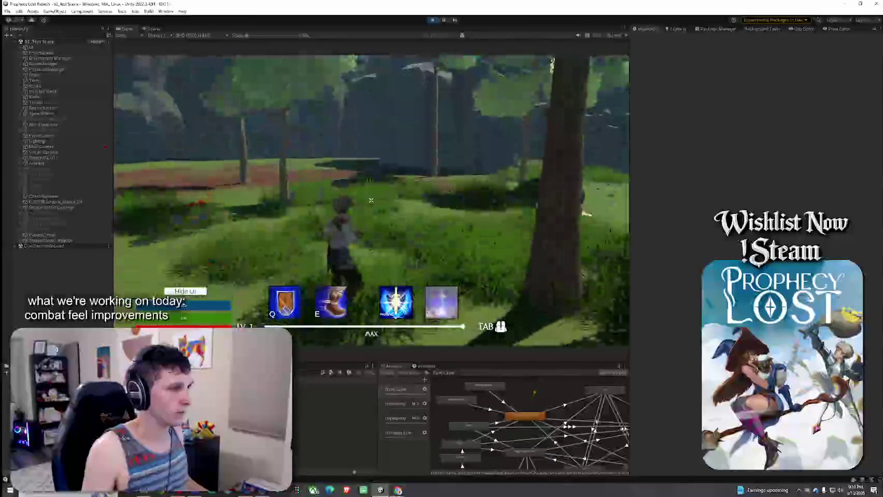
key("a")
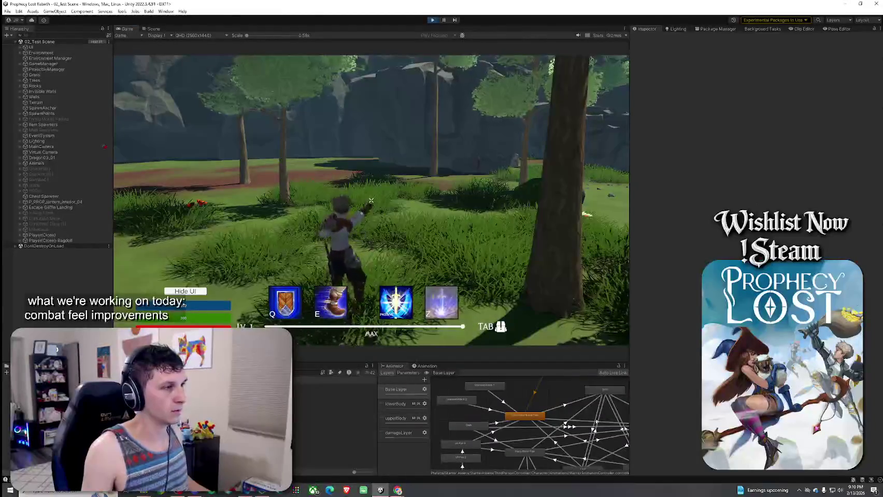
key("w")
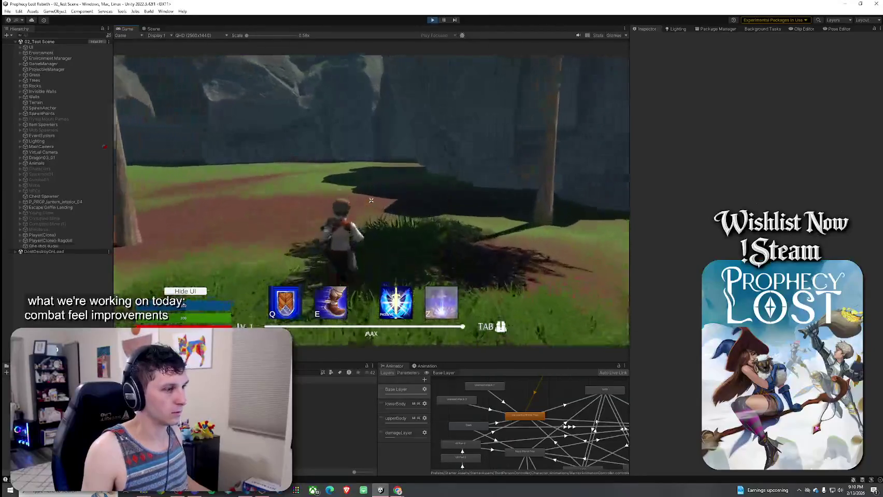
left_click(371, 200)
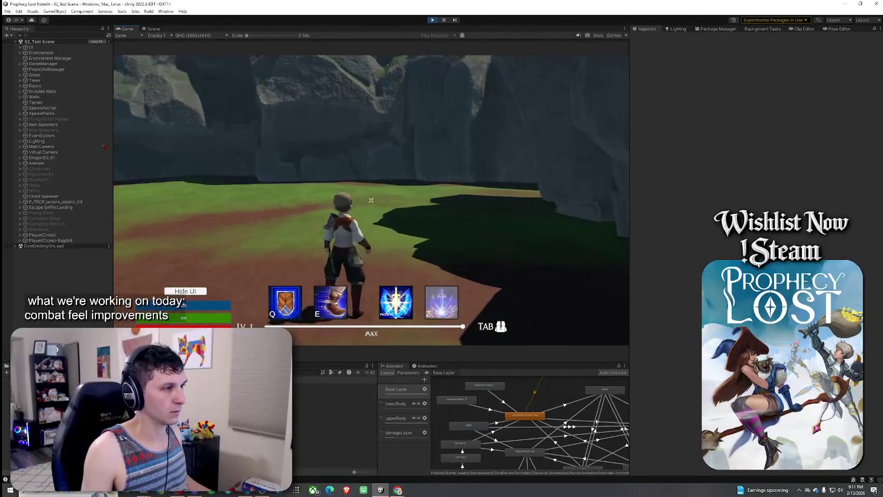
- Release the game, exit Play mode, and save 02_Test Scene with Ctrl+S
key("Escape")
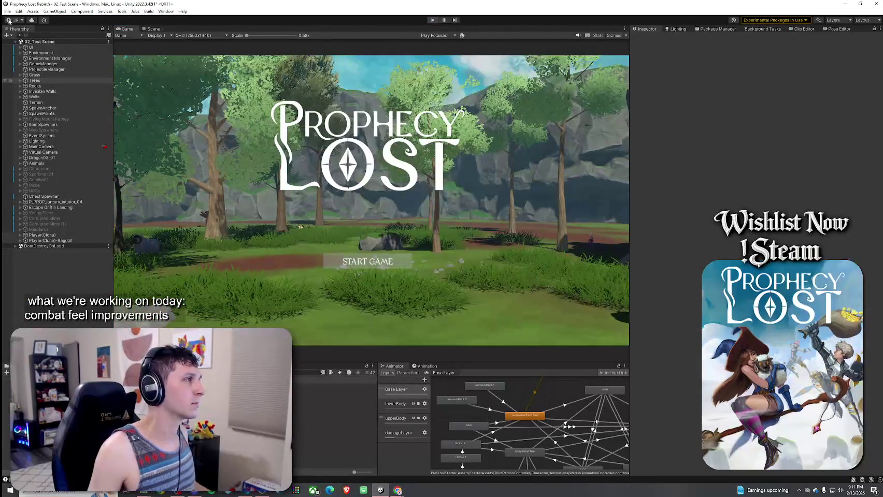
left_click(8, 11)
left_click(92, 84)
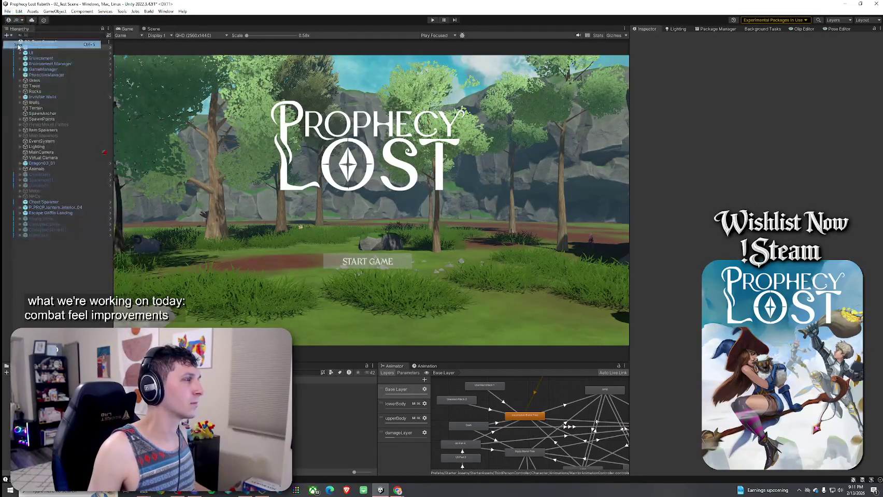
key("ctrl+s")
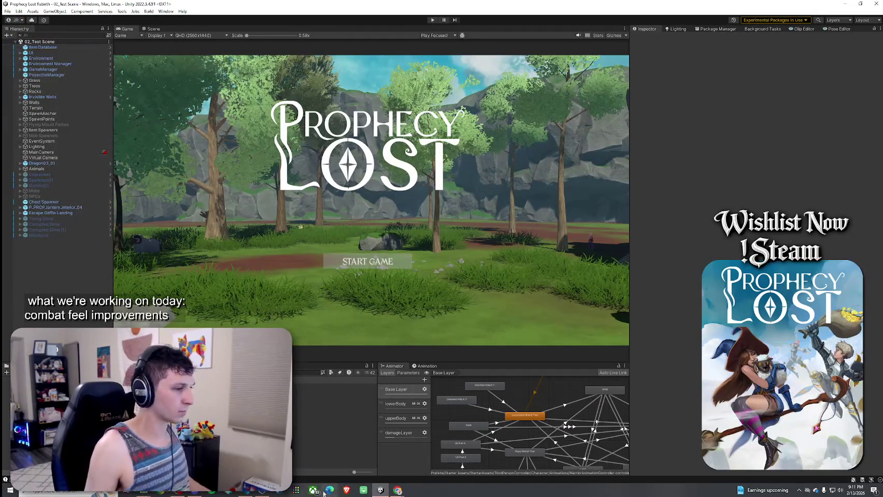
key("alt+Tab")
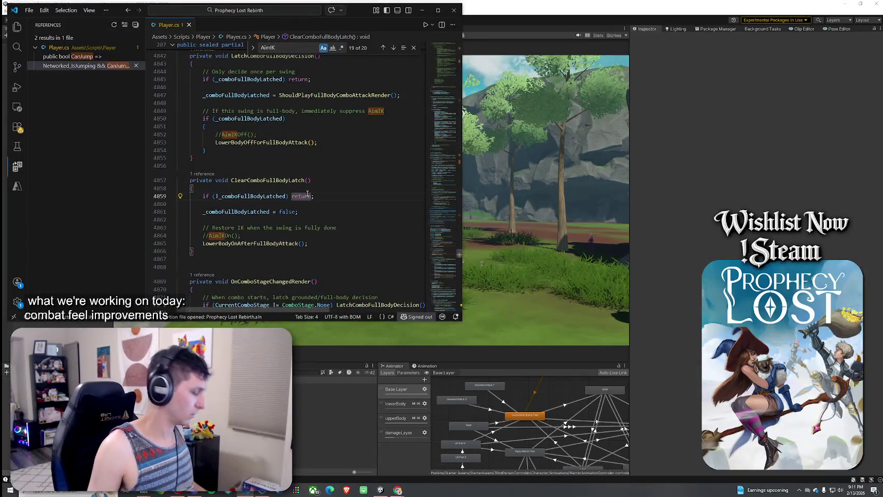
- Search Player.cs for HandleLower and inspect HandleLowerBodyLayerWeightTransition and its match at line 2997
type("HandleLower")
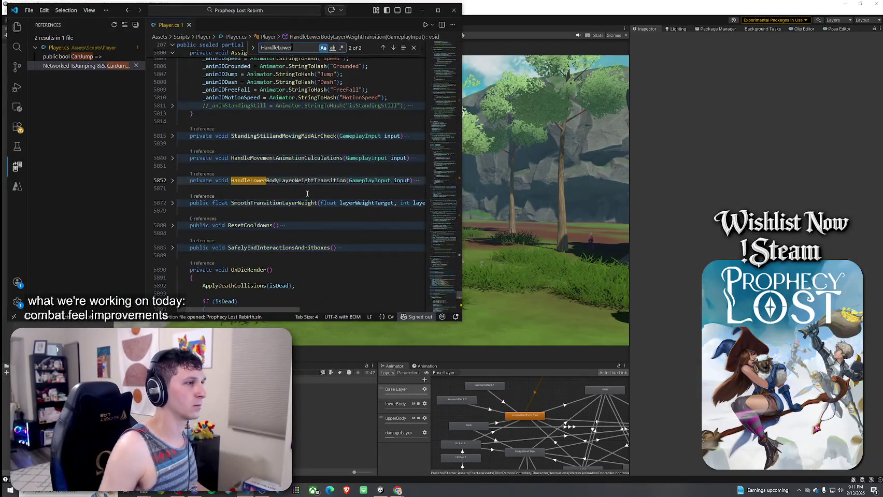
left_click(172, 181)
left_click(382, 47)
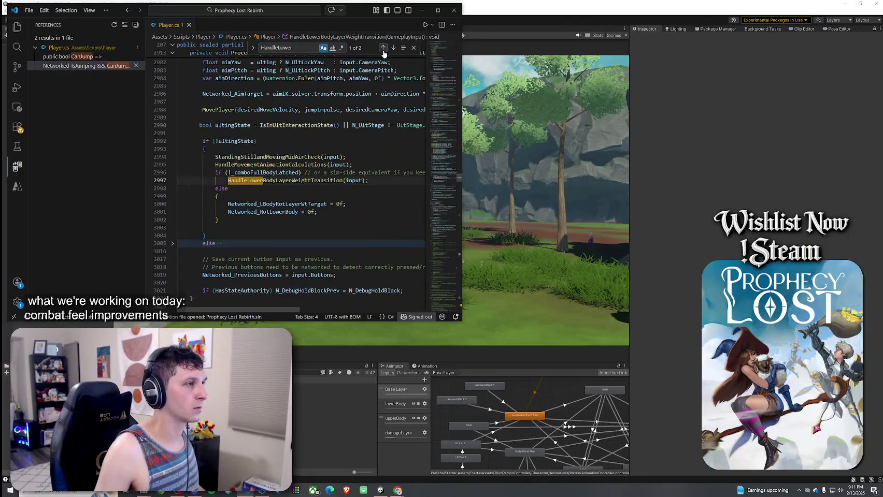
scroll(293, 182, "up", 3)
scroll(293, 182, "down", 4)
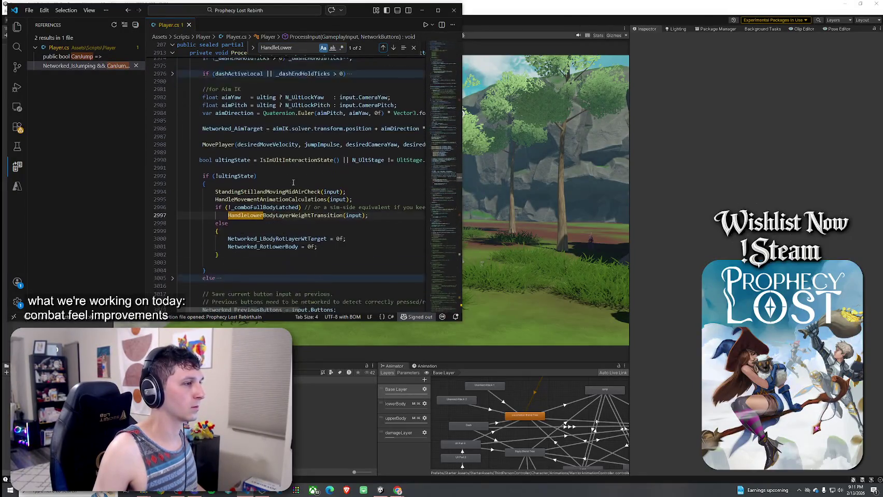
- Try searching Player.cs for animator terms such as 'Animator' and 'Animate'
key("ctrl+f")
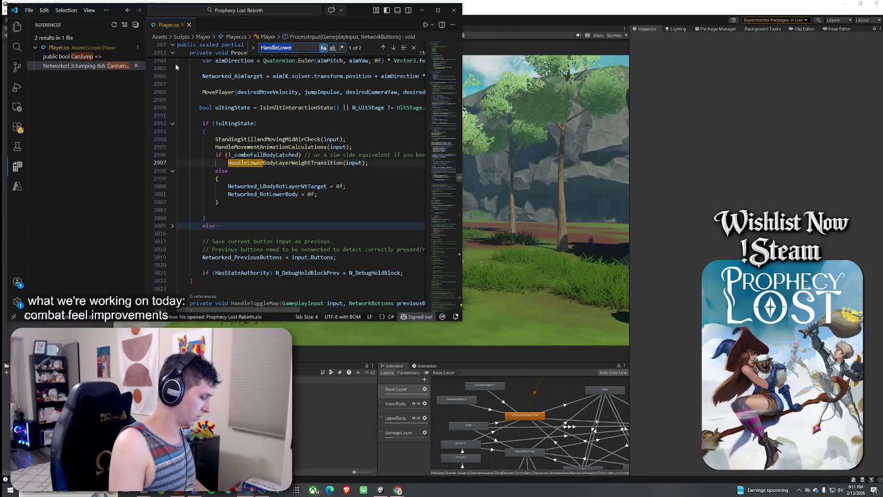
type("Animator")
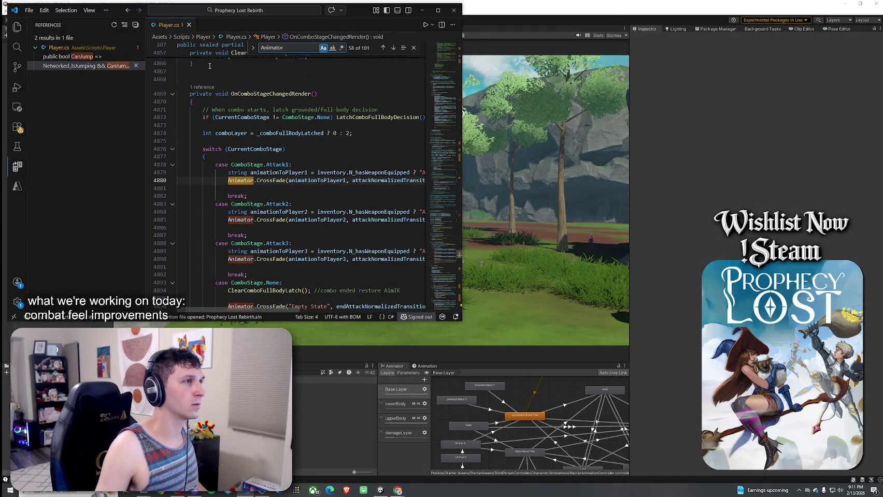
key("ctrl+f")
type("Update")
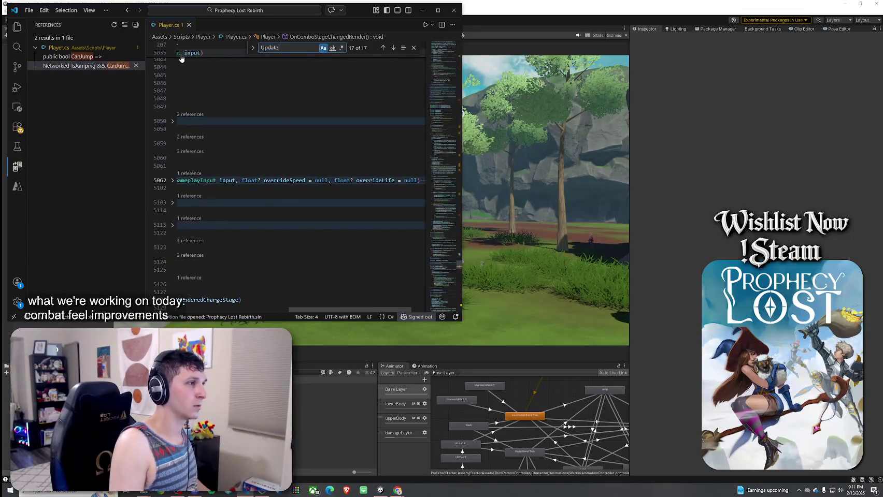
type("animat")
key("BackSpace")
key("BackSpace")
key("BackSpace")
type("Ani")
key("ctrl+a")
key("BackSpace")
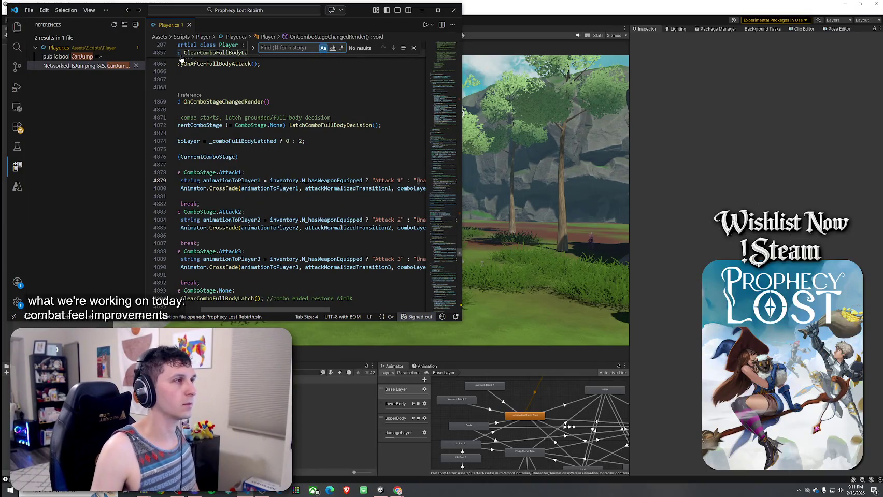
type("Animate")
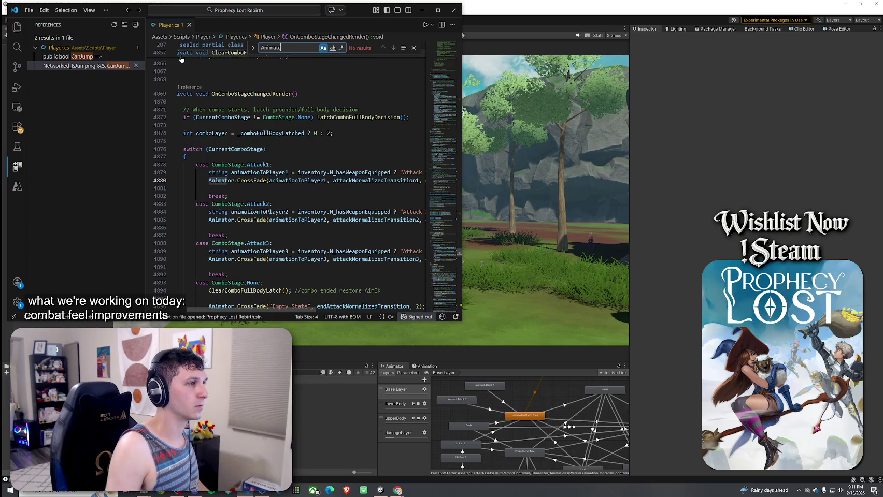
key("BackSpace")
key("BackSpace")
key("BackSpace")
scroll(270, 150, "up", 10)
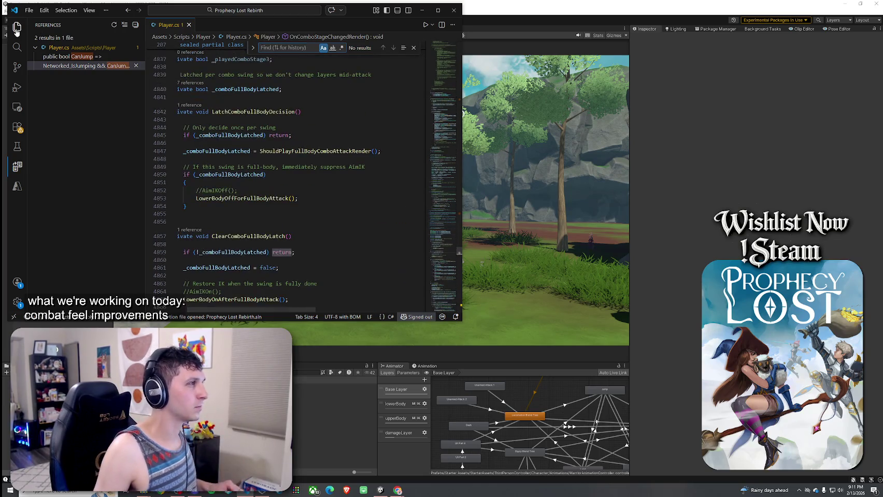
- Close the Explorer sidebar so the code spans the editor, and scroll up through Player.cs
left_click(17, 26)
left_click(17, 27)
scroll(215, 111, "up", 3)
scroll(215, 111, "up", 15)
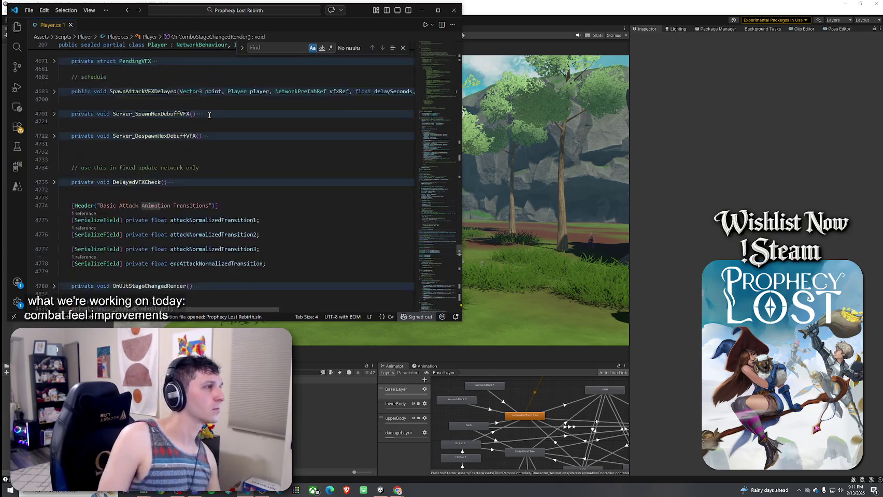
scroll(209, 116, "up", 10)
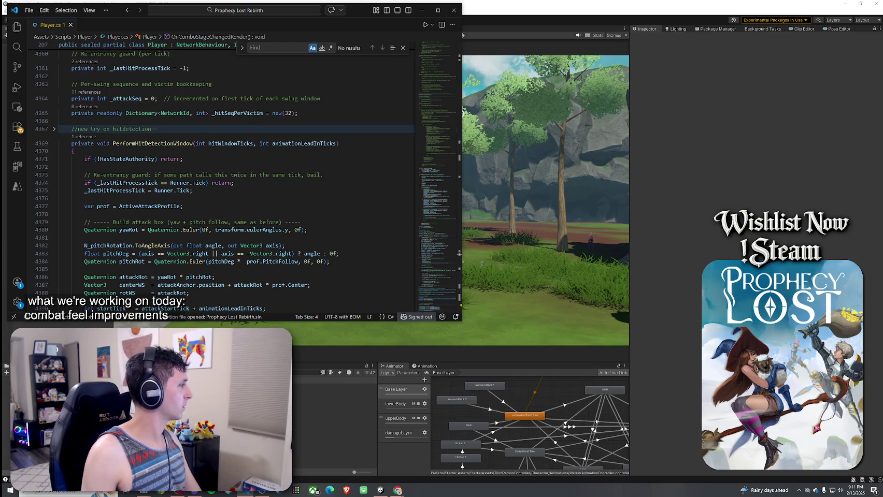
left_click(266, 47)
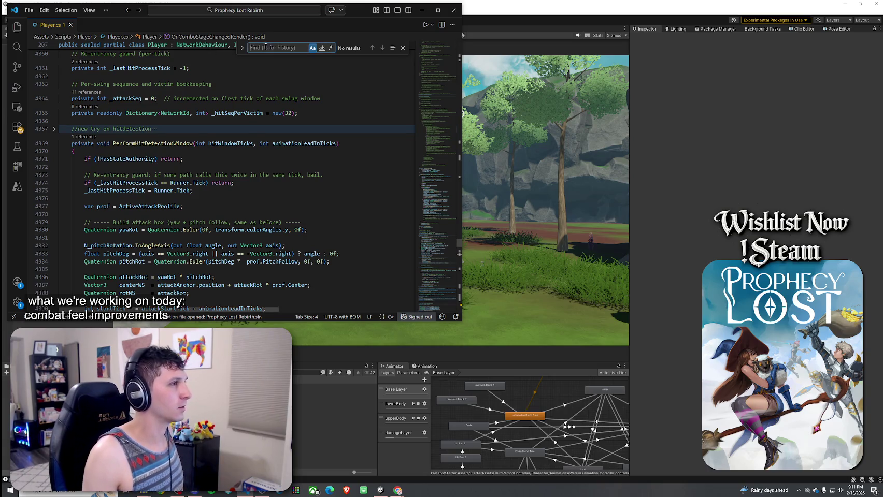
- Go to the SetAnimatorValues definition and delete its old commented-out lower-body layer-weight block
type("SetAnim")
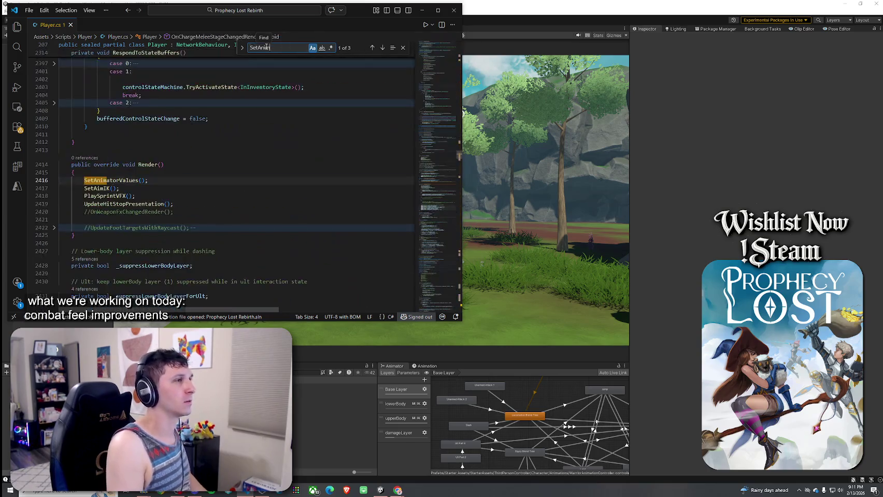
type("atorValues")
scroll(223, 181, "down", 3)
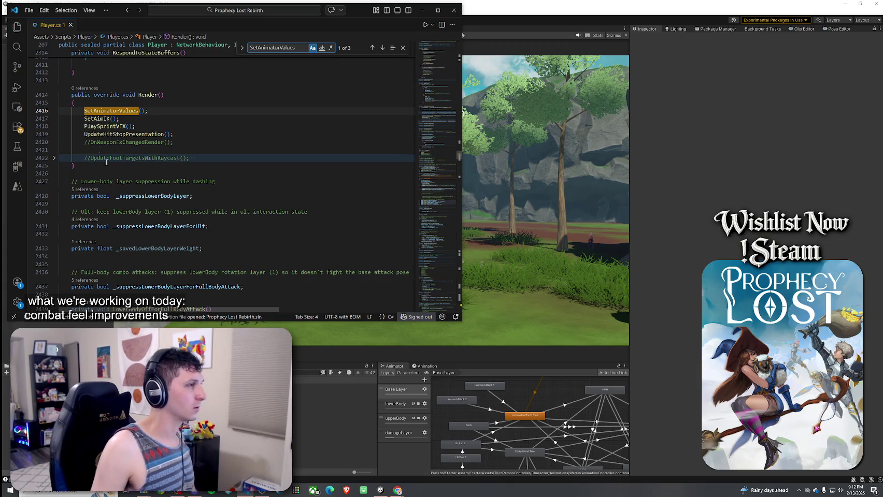
right_click(132, 107)
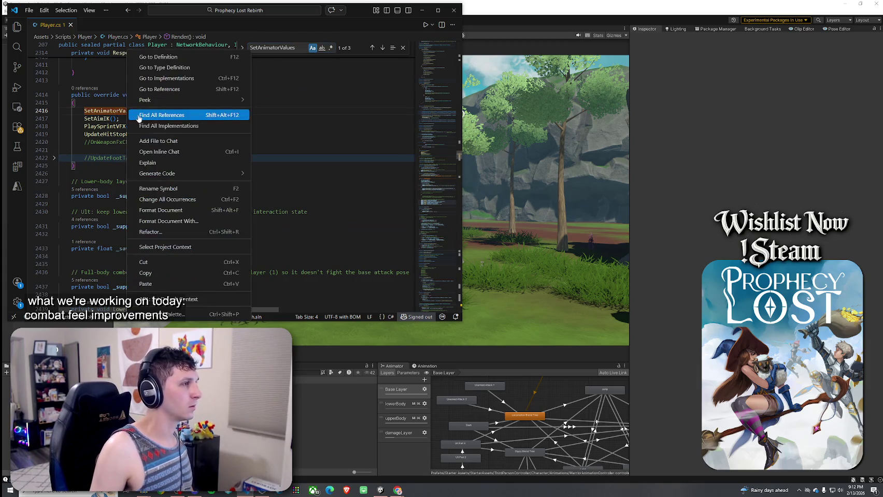
left_click(142, 58)
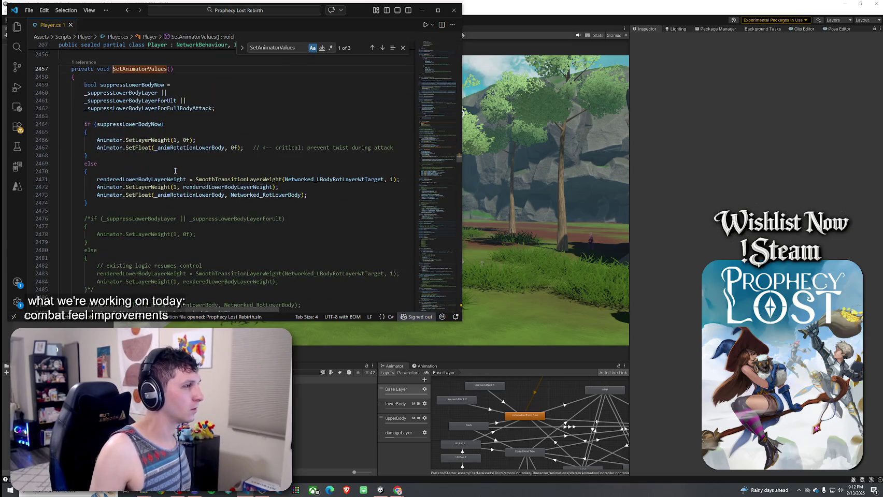
scroll(168, 192, "down", 3)
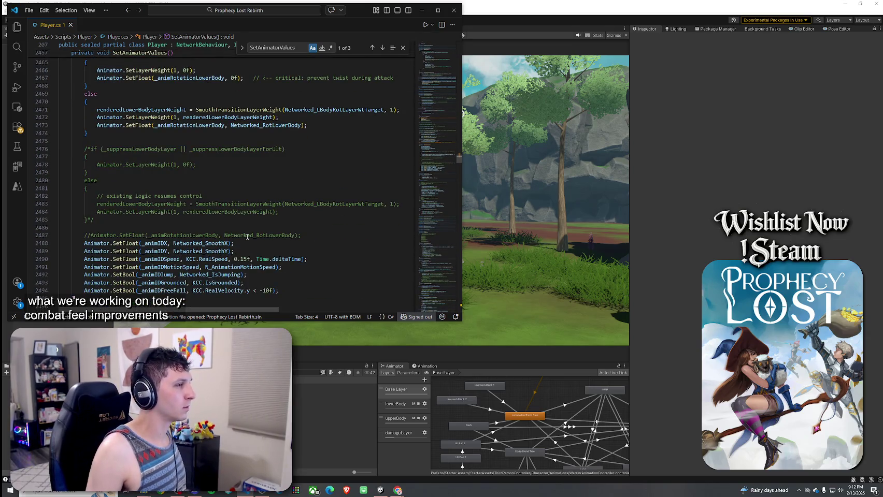
mouse_move(309, 234)
left_mouse_down()
mouse_move(151, 162)
mouse_move(143, 141)
left_mouse_up()
key("BackSpace")
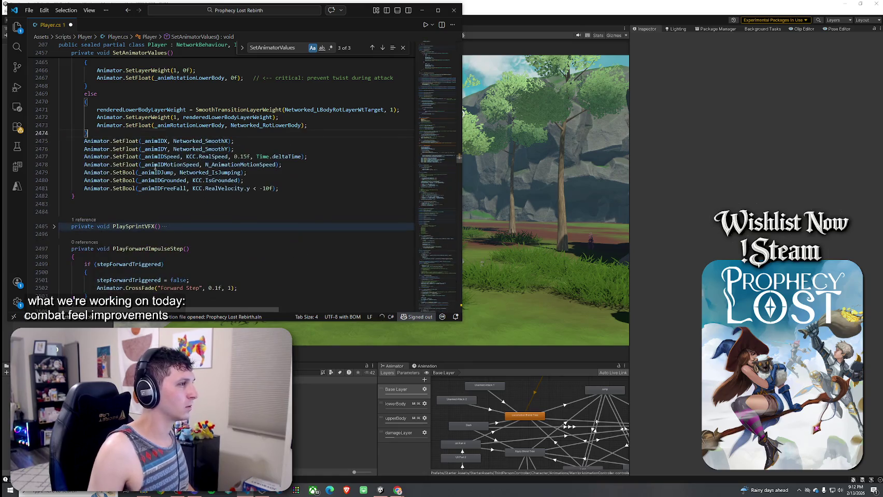
scroll(142, 140, "up", 4)
- Save Player.cs, then open and dismiss the file tab and code context menus
left_click(29, 10)
left_click(39, 165)
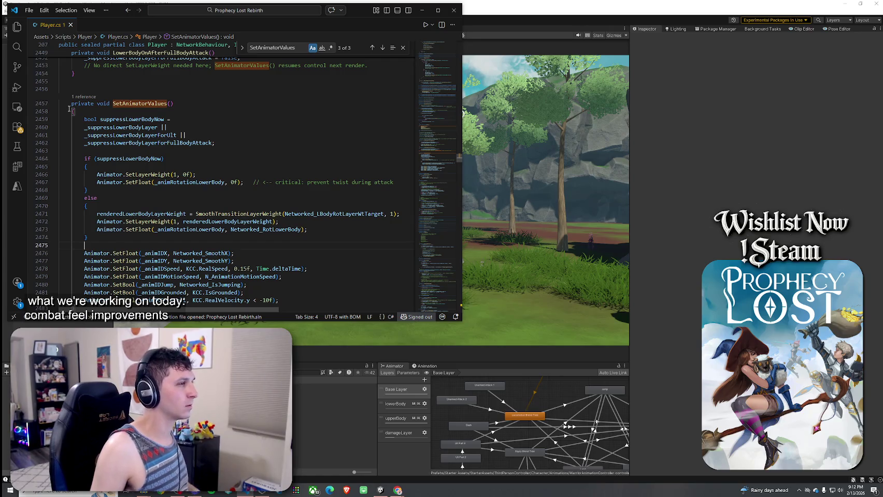
right_click(58, 27)
key("Escape")
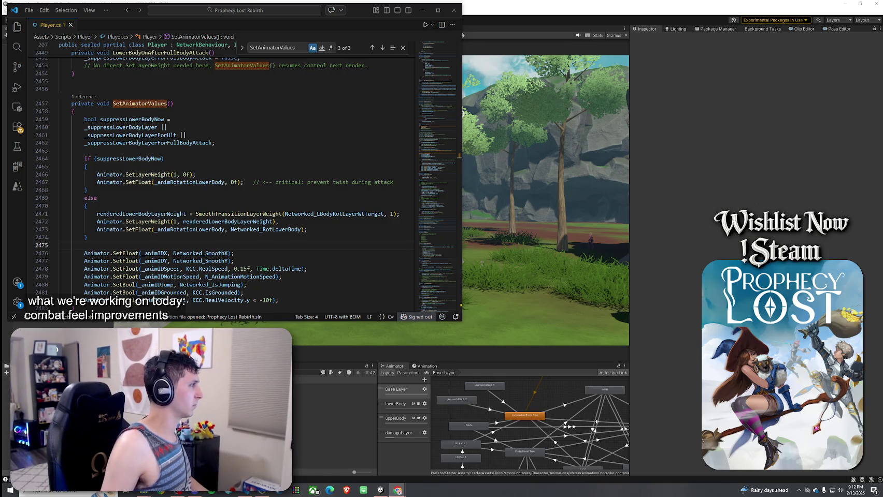
right_click(59, 49)
key("Escape")
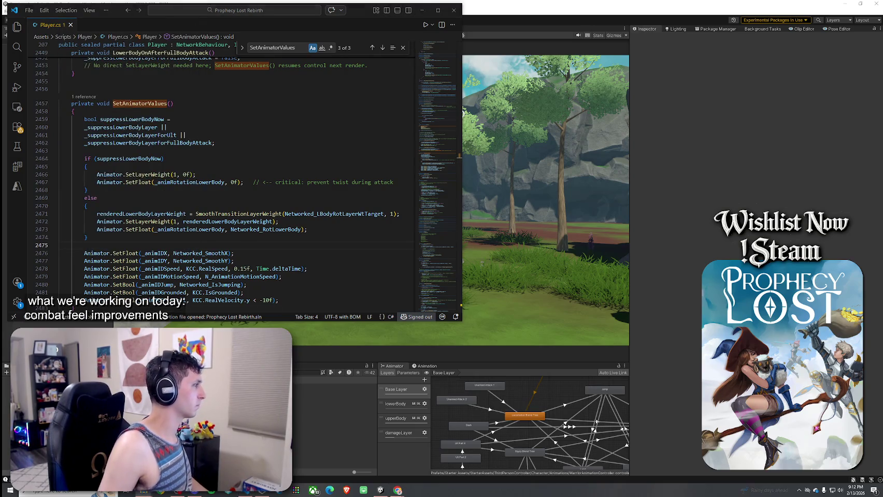
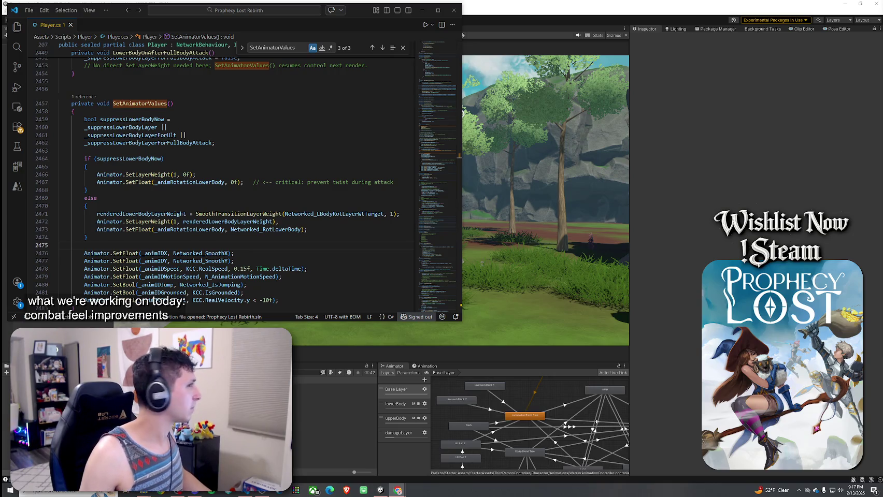
left_click(65, 9)
key("Escape")
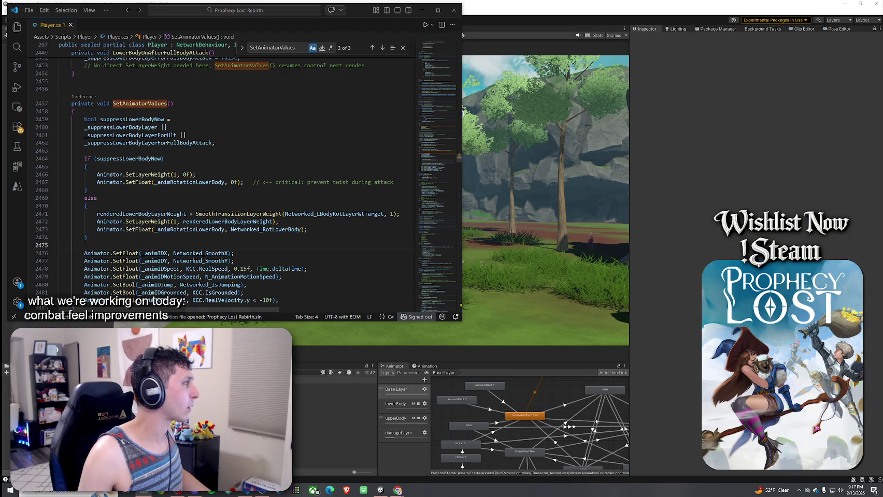